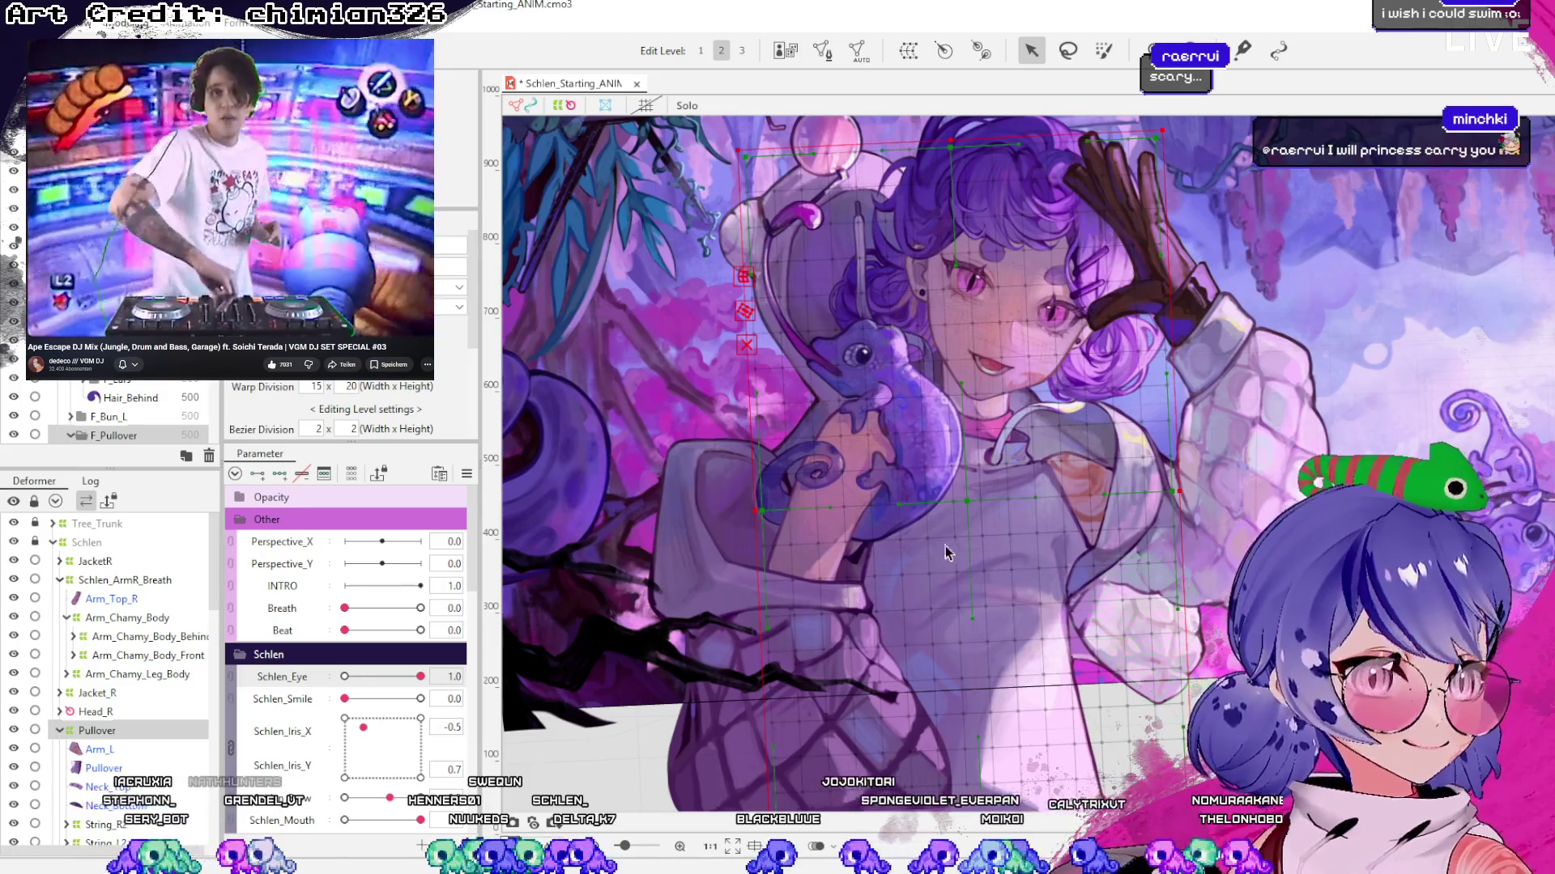
Preview Schlen's eyes partly closing, reopen them, deselect, and save the project
scroll(949, 553, "down", 3)
mouse_move(420, 676)
left_mouse_down()
mouse_move(392, 676)
mouse_move(420, 676)
left_mouse_up()
left_click_drag(344, 699, 344, 698)
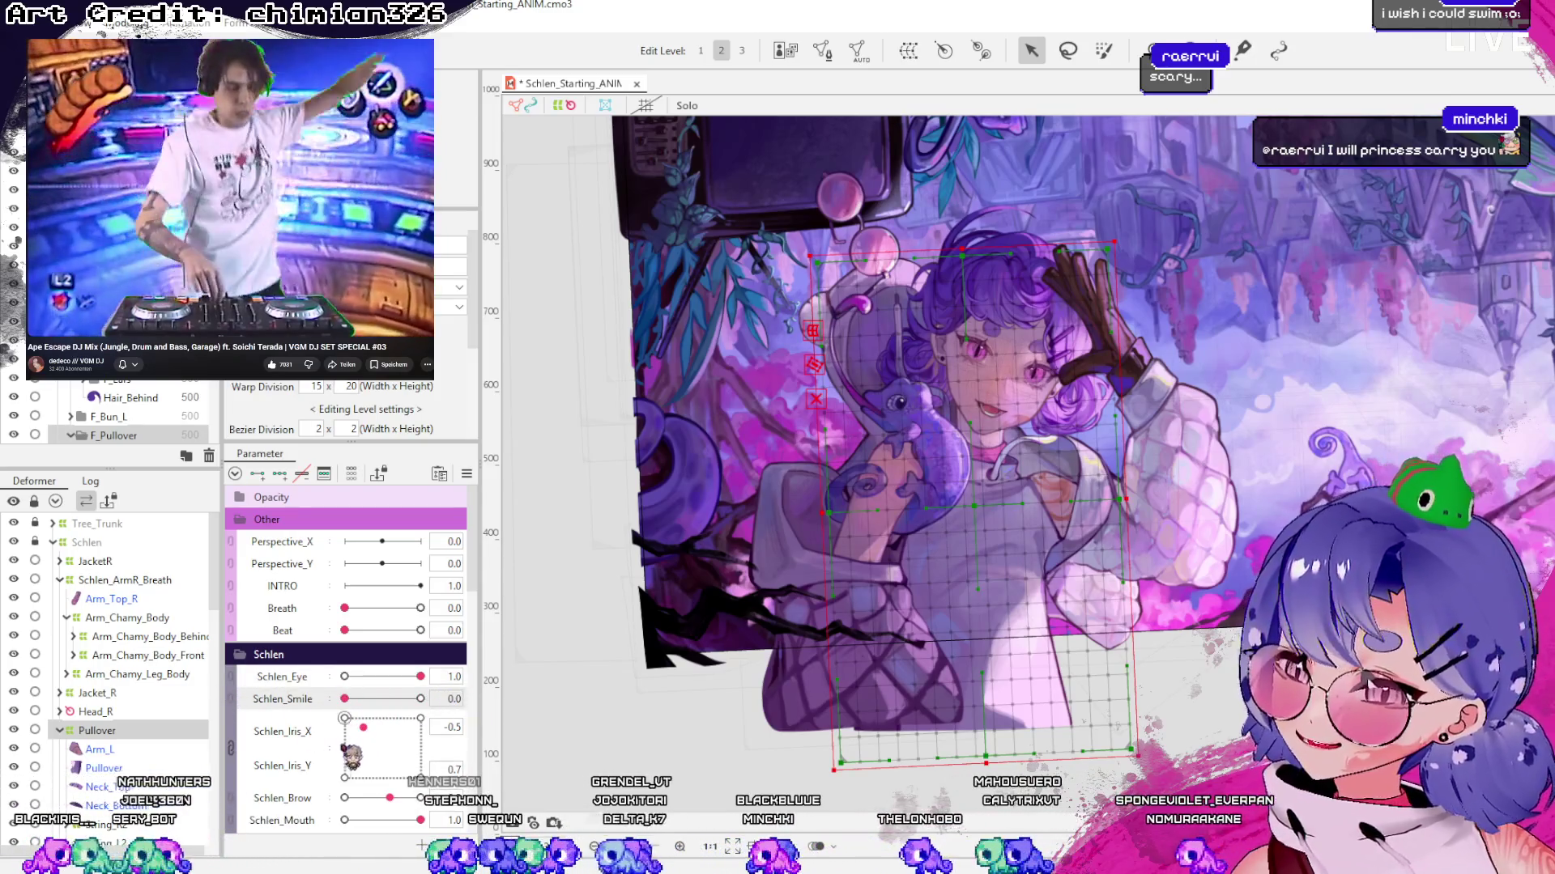
left_click(918, 533)
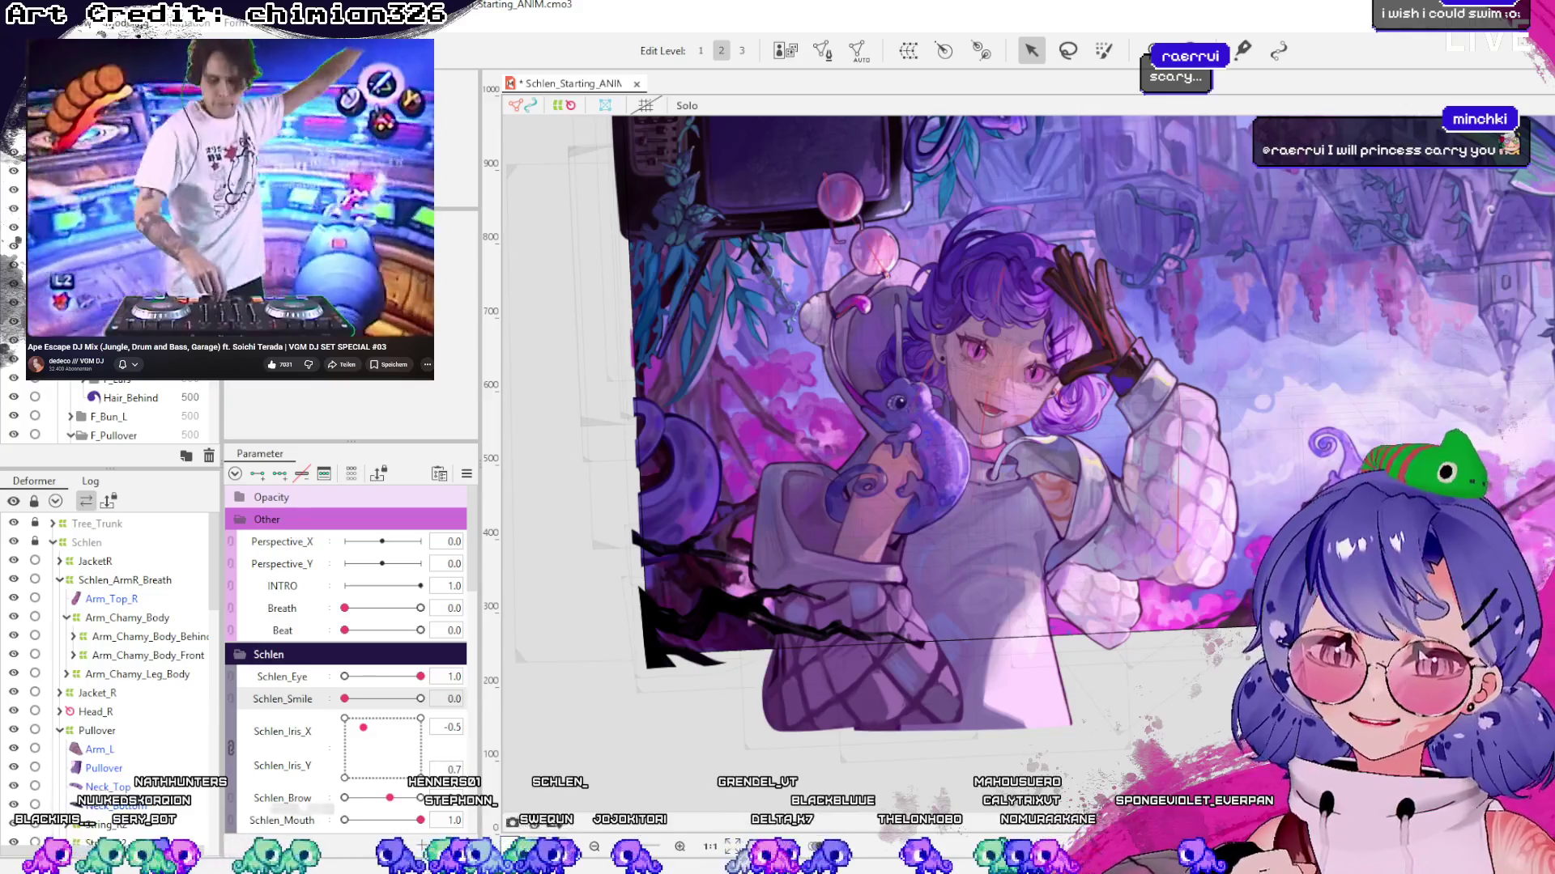
key("ctrl+s")
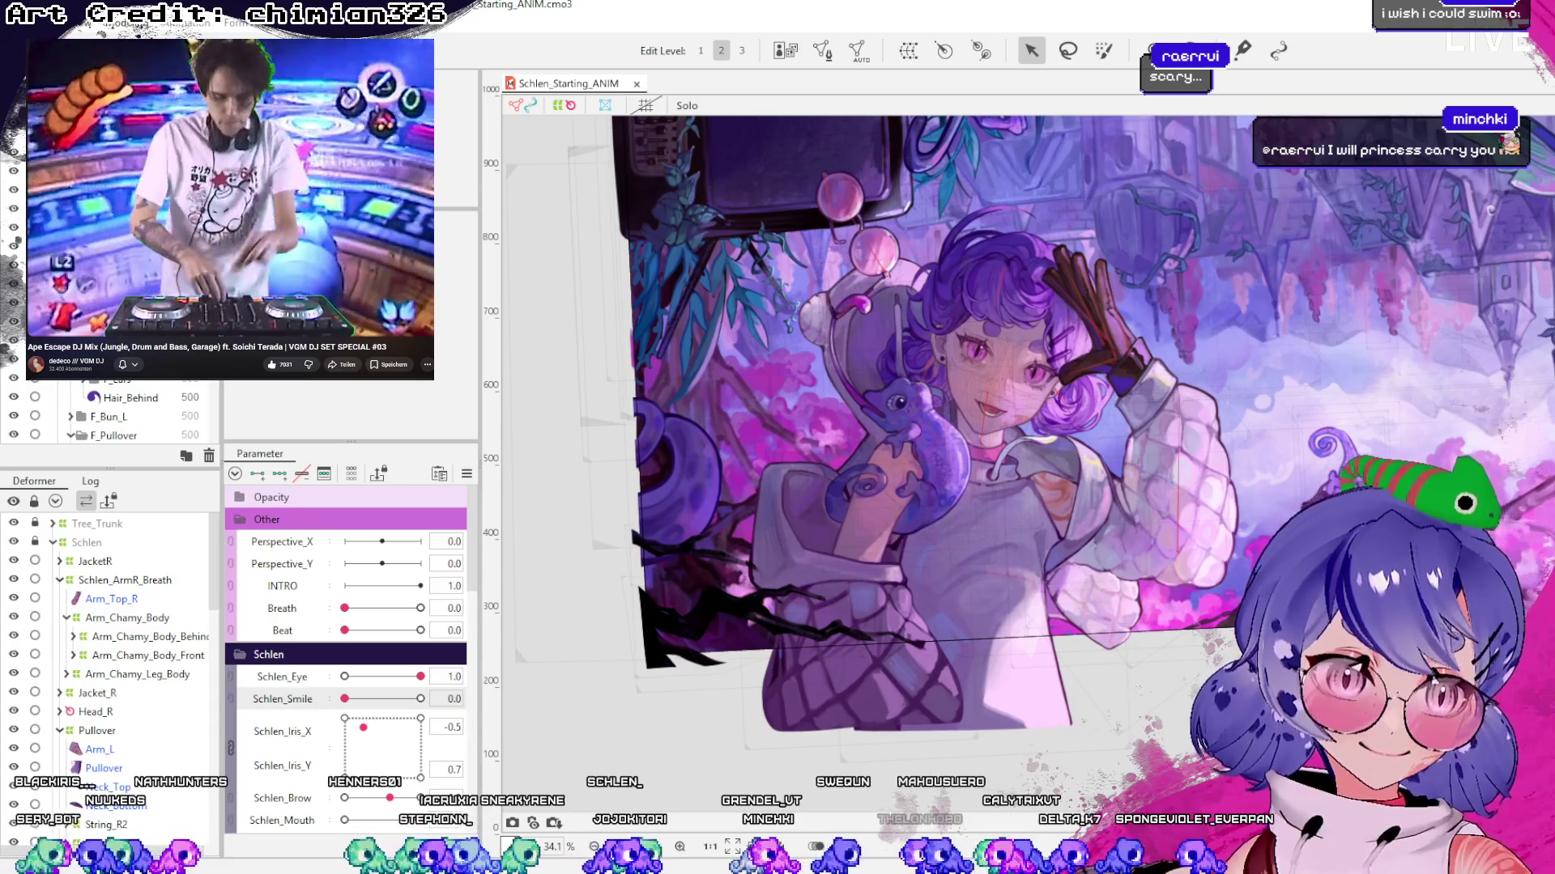
Inspect the face warp deformer and the large deformer on the left
left_click(1039, 479)
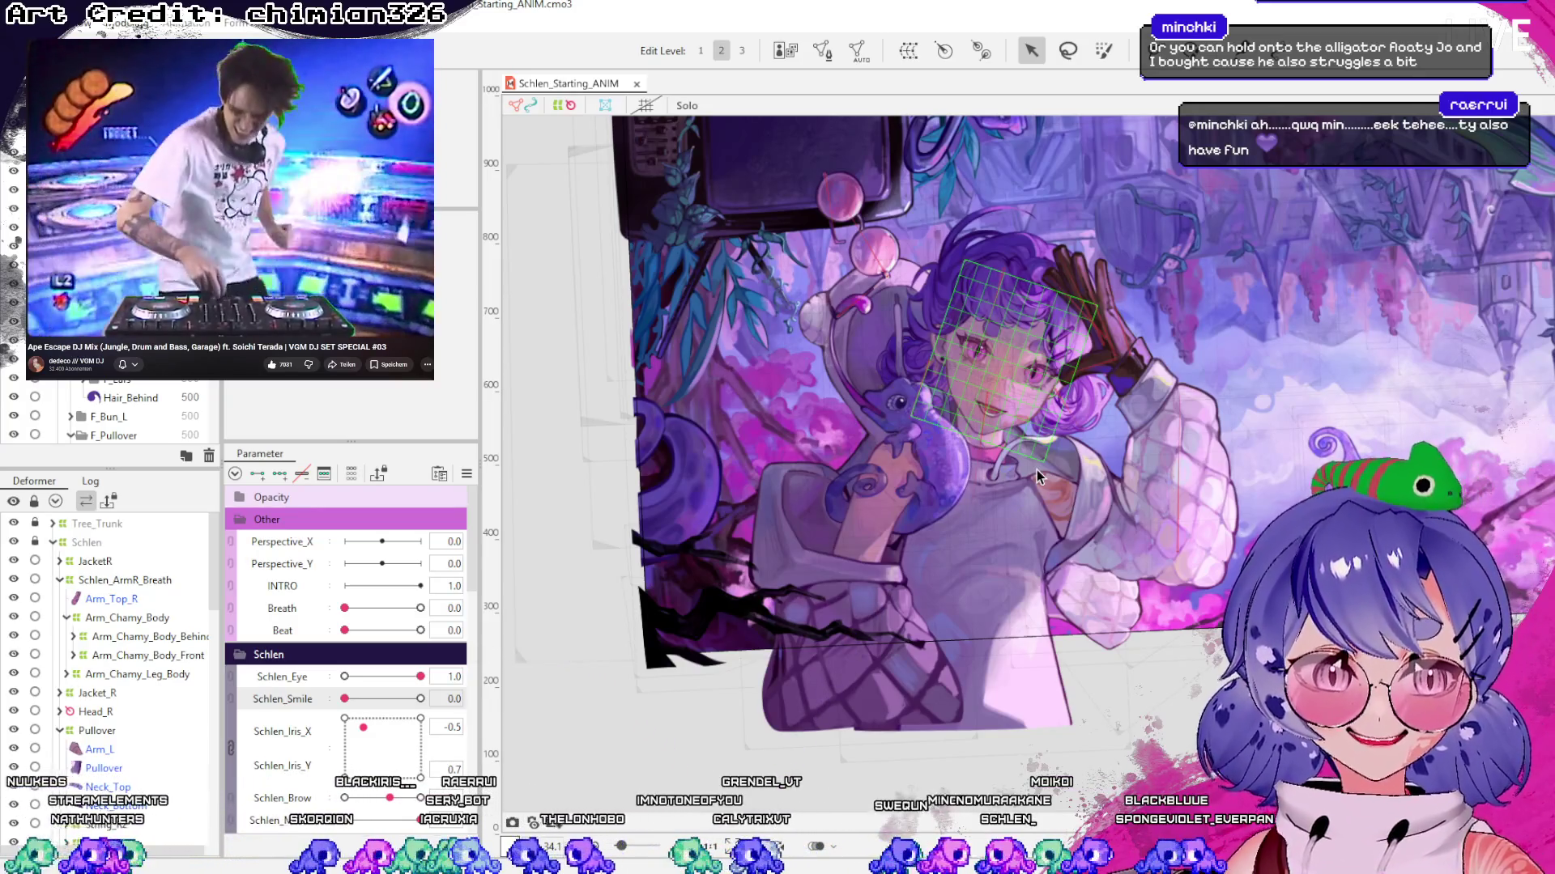
left_click(1159, 743)
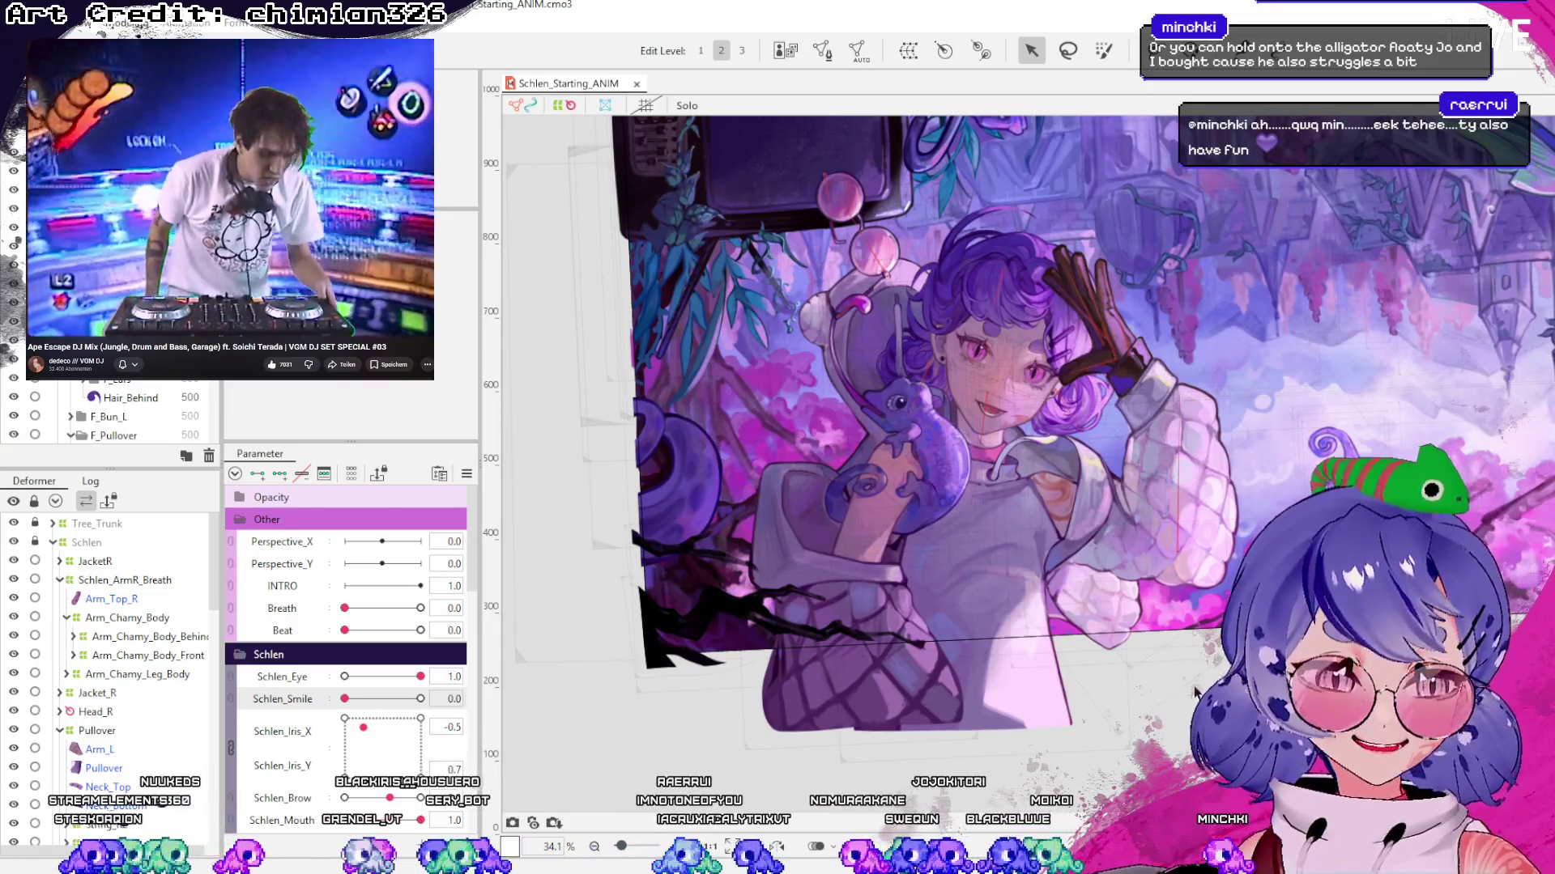
scroll(1012, 380, "up", 3)
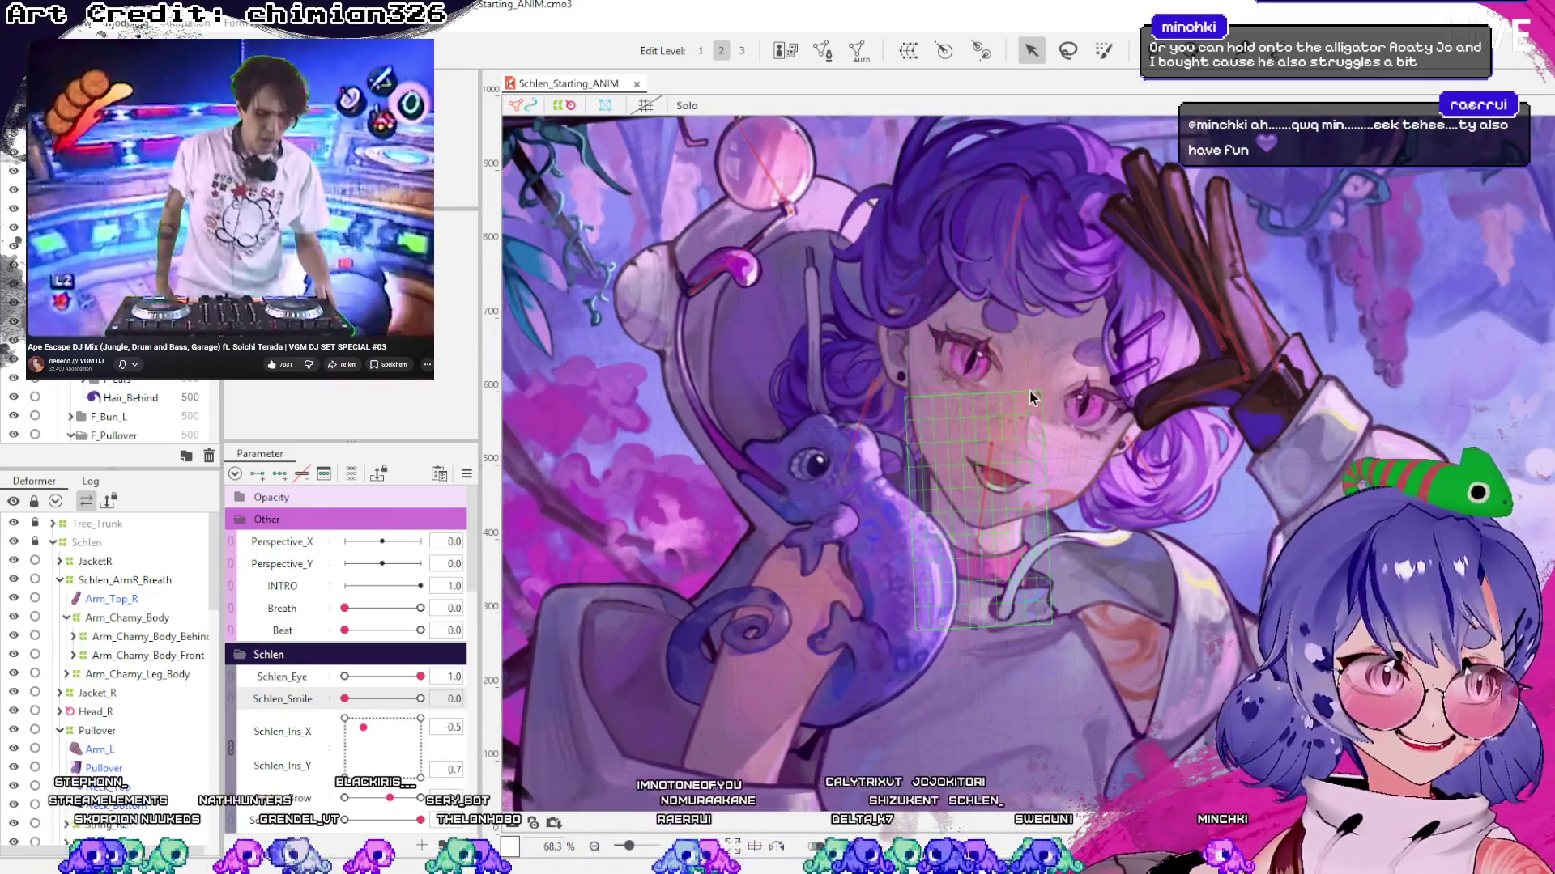
scroll(1028, 391, "up", 1)
left_click(1039, 366)
scroll(1038, 365, "down", 4)
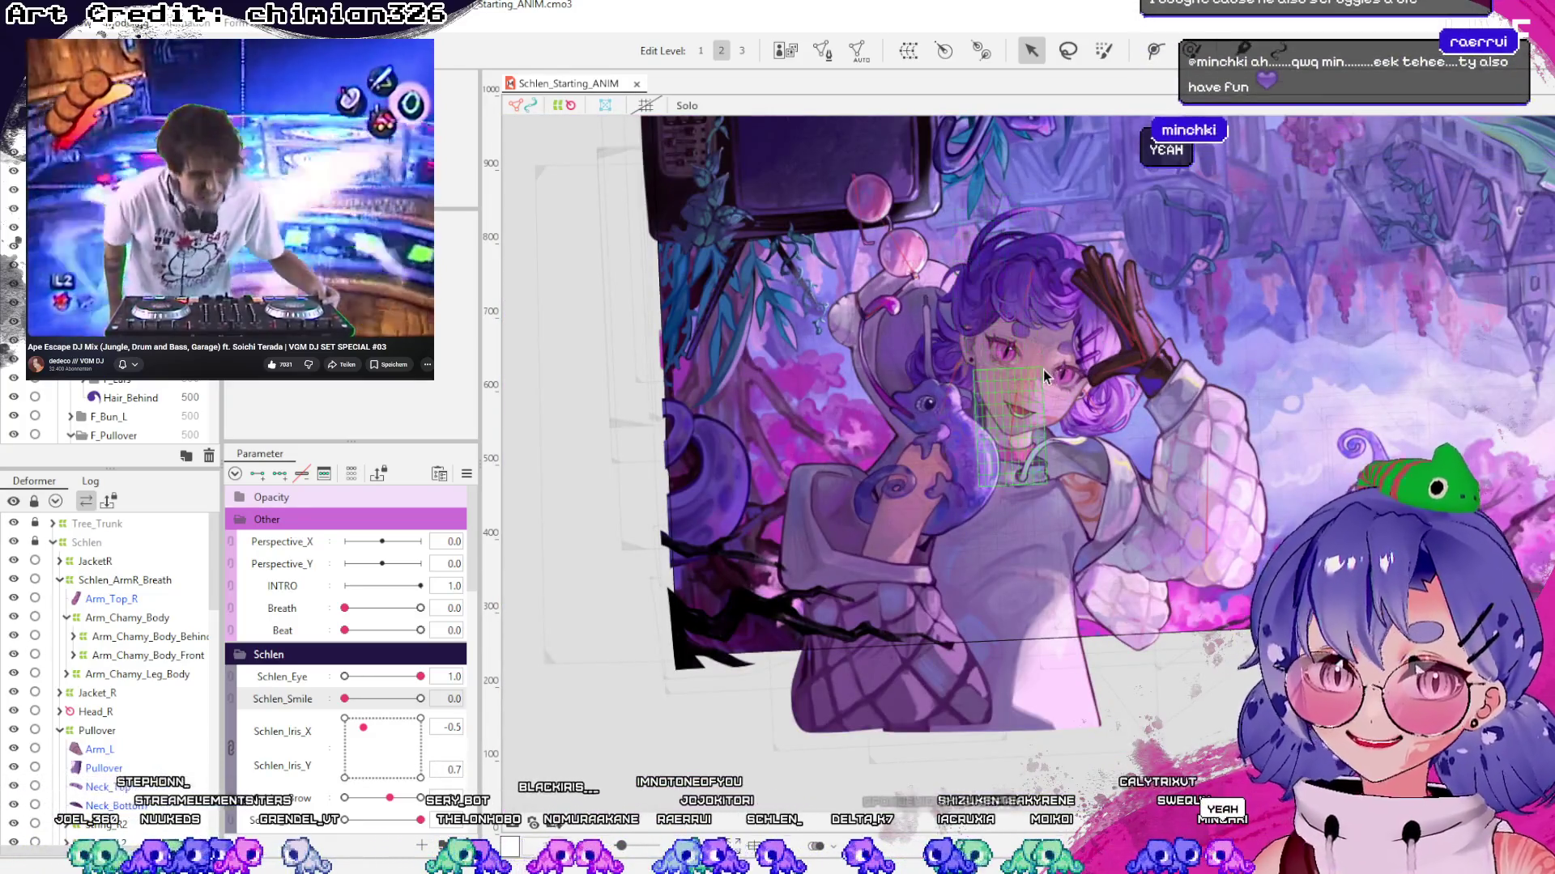
left_click(531, 667)
Reshape the pullover warp mesh on the Breath parameter, save, then select Neck_Skin_Z
left_click(899, 597)
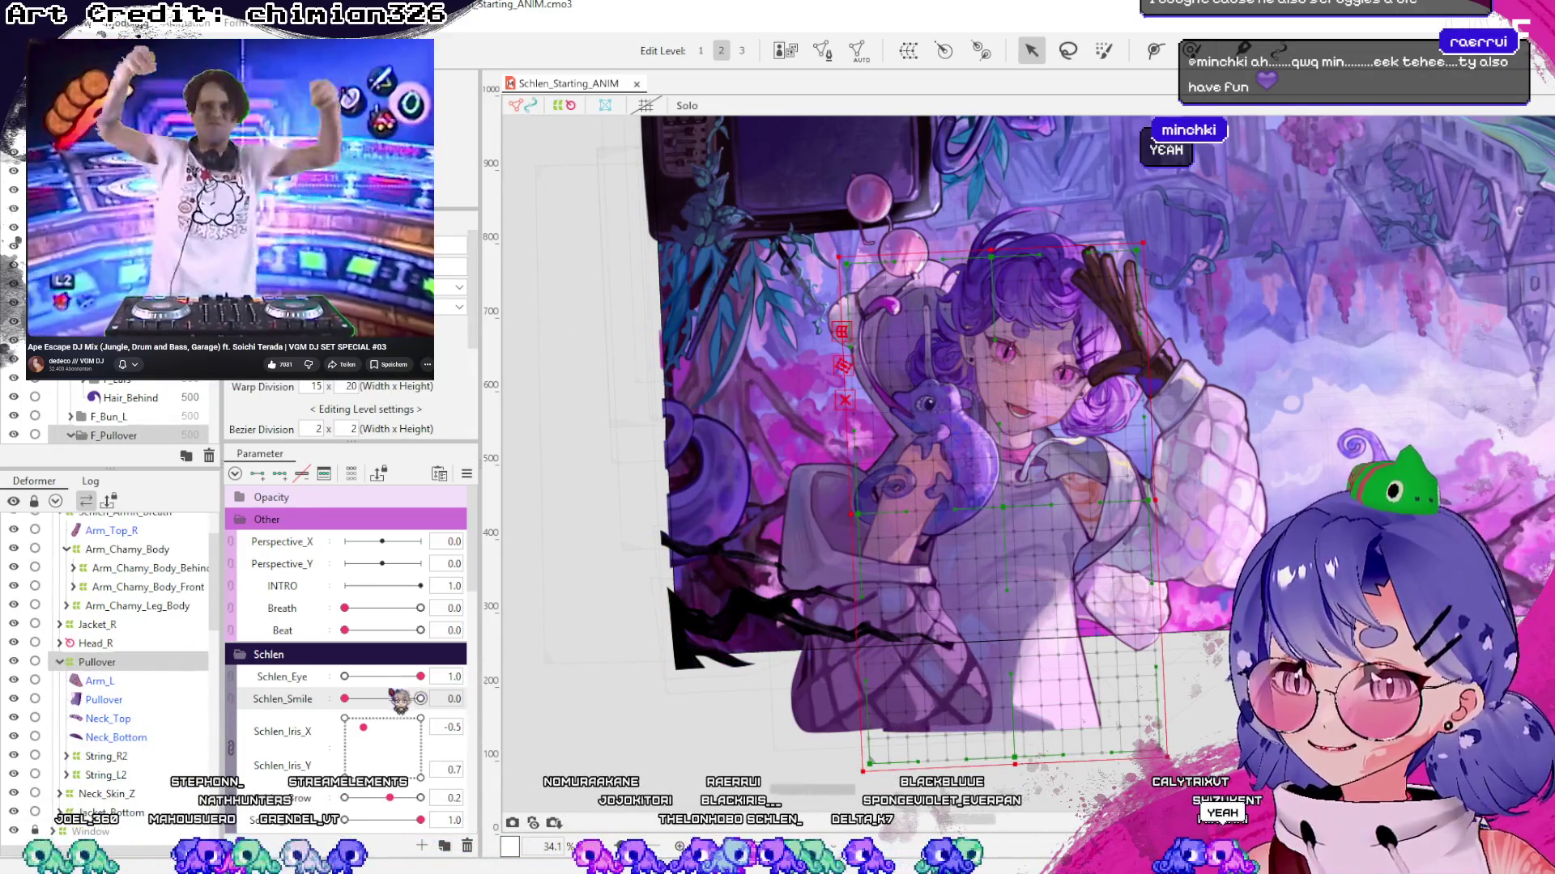
left_click(331, 609)
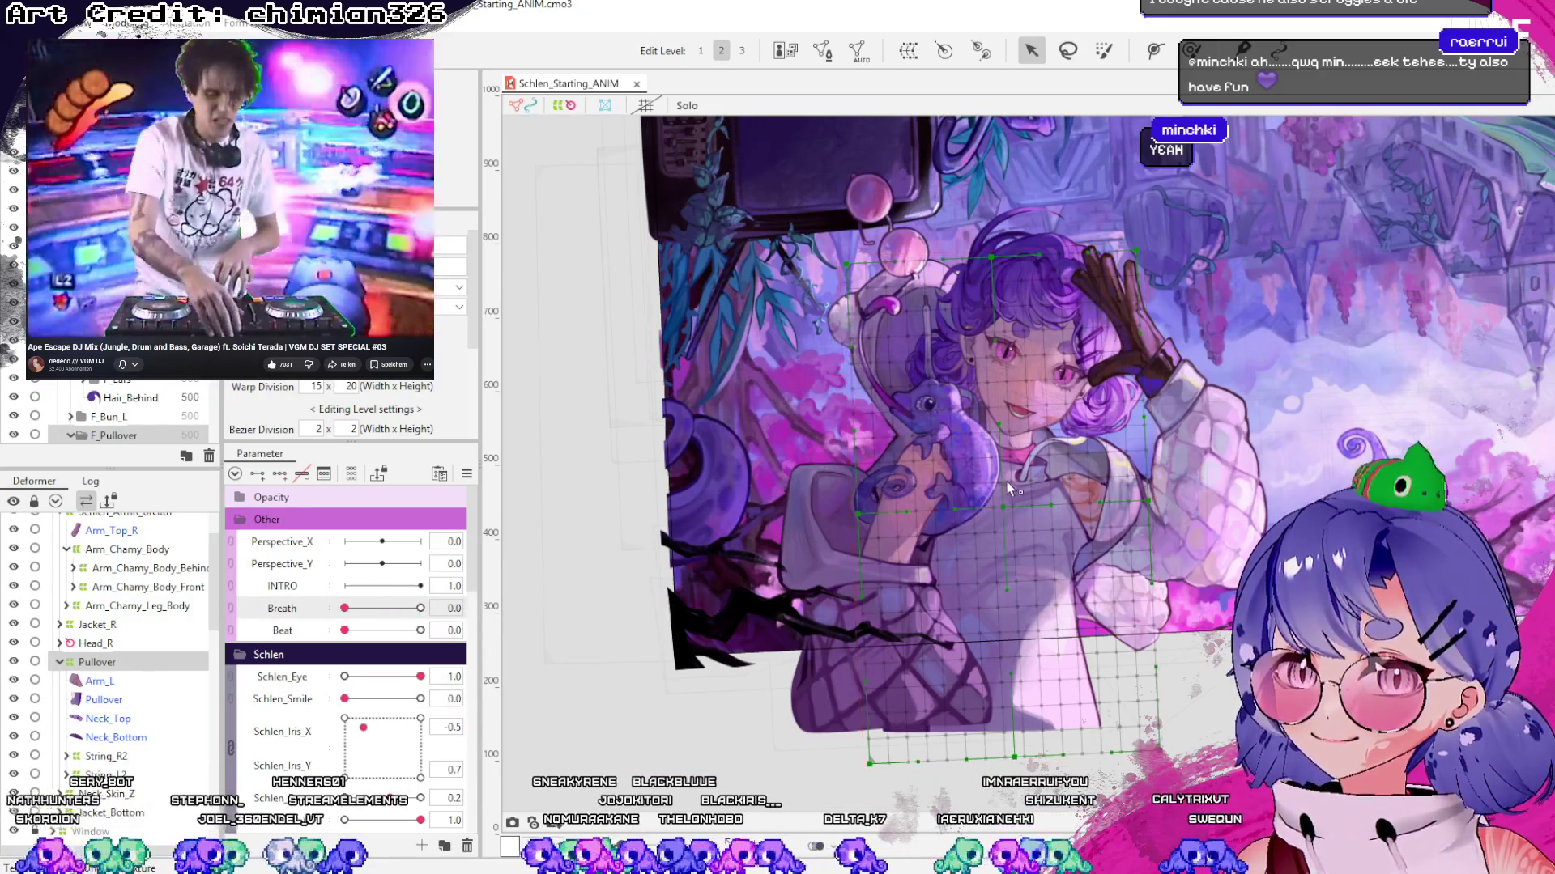
left_click_drag(1004, 512, 998, 516)
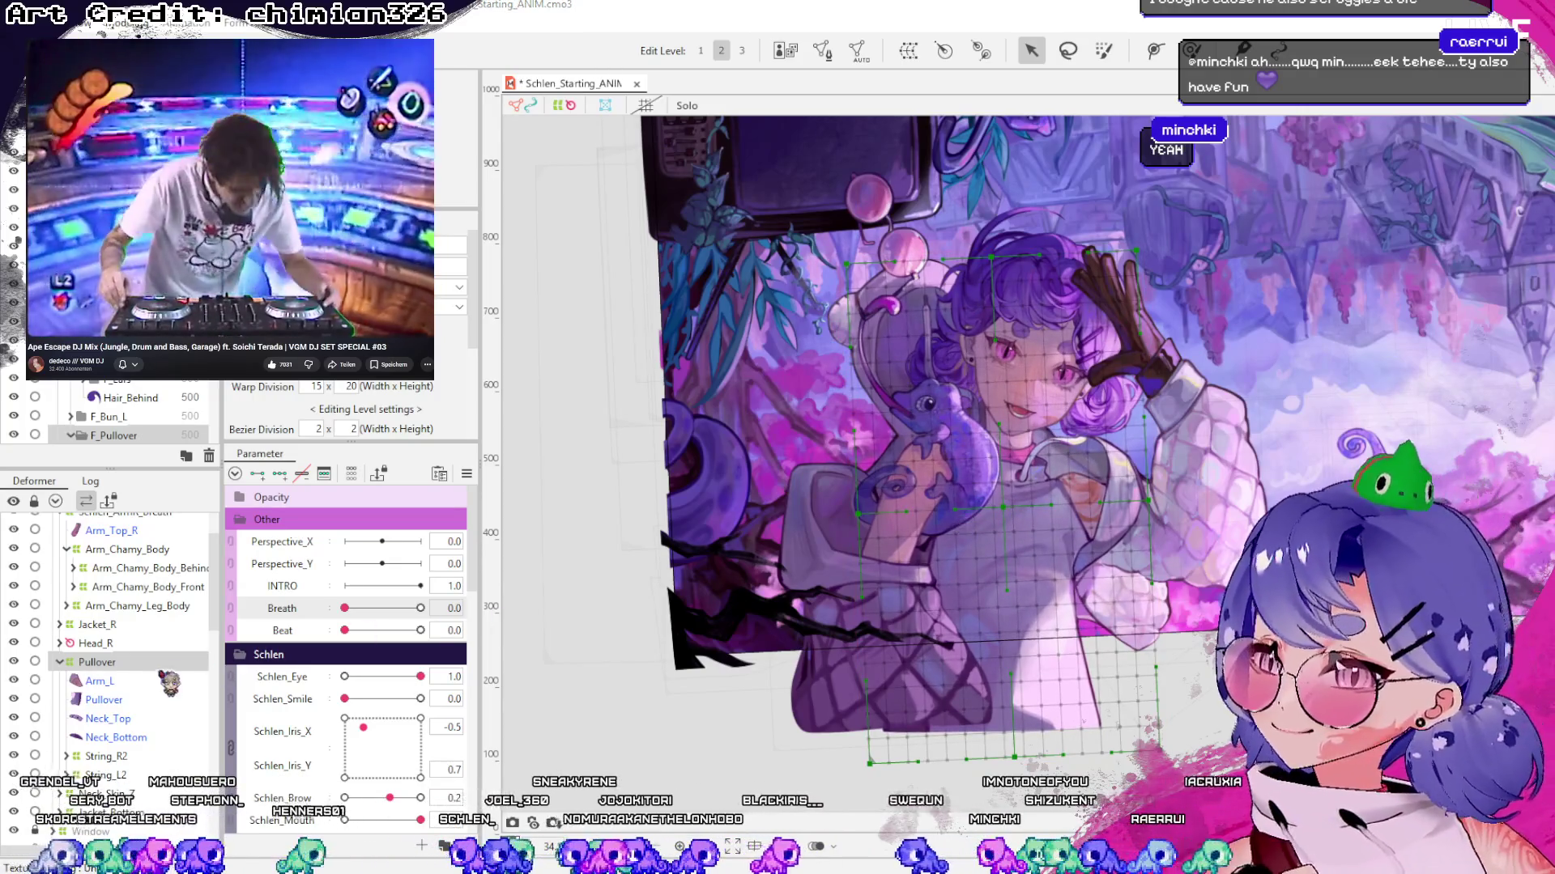
key("ctrl+s")
left_click(60, 663)
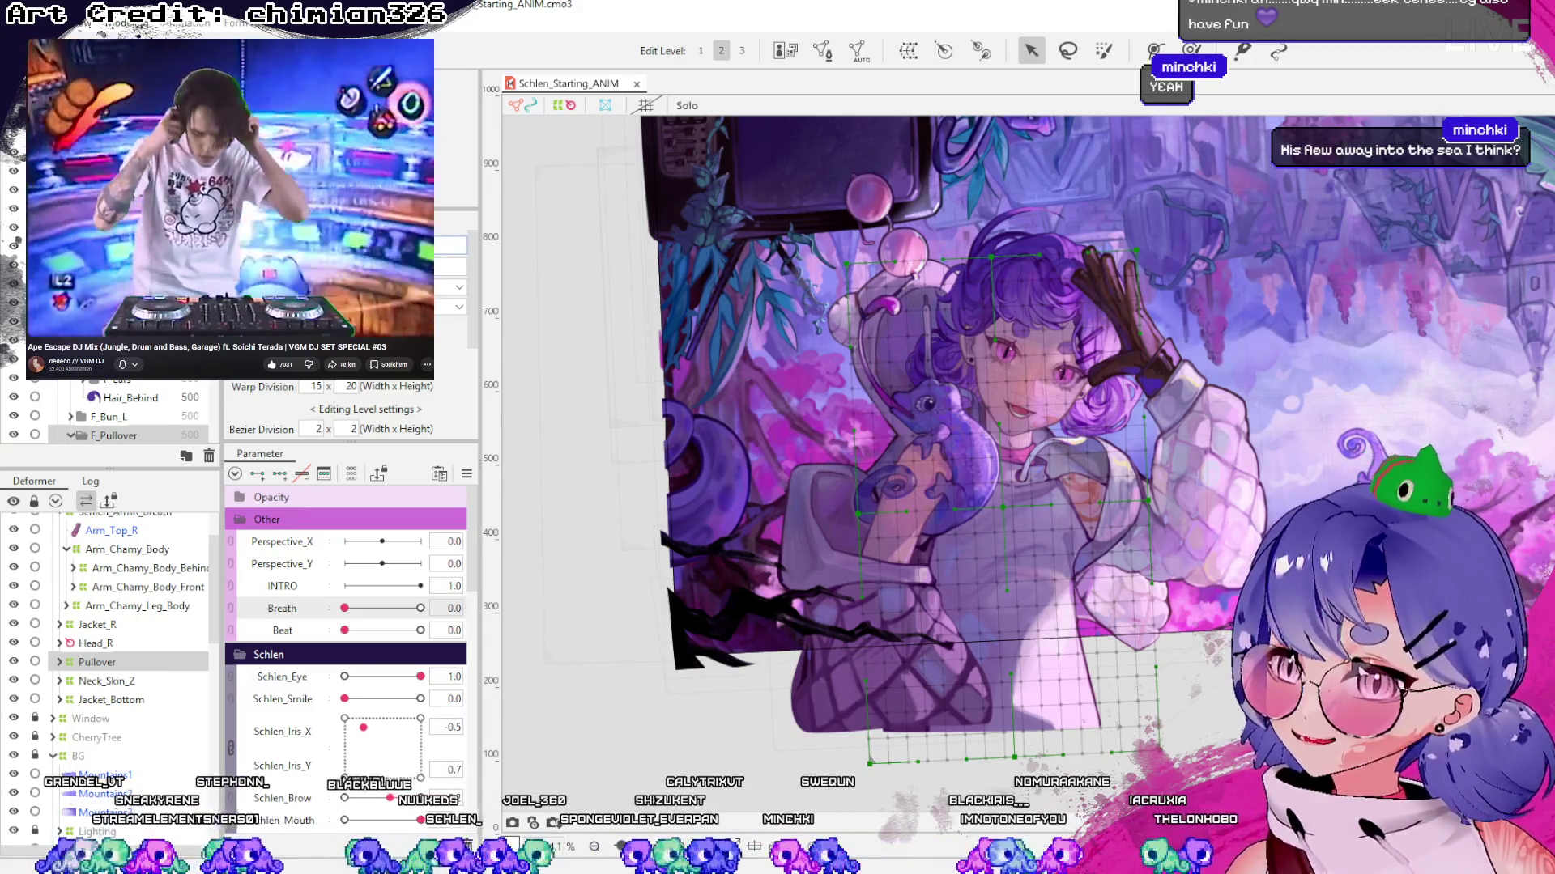
left_click(121, 682)
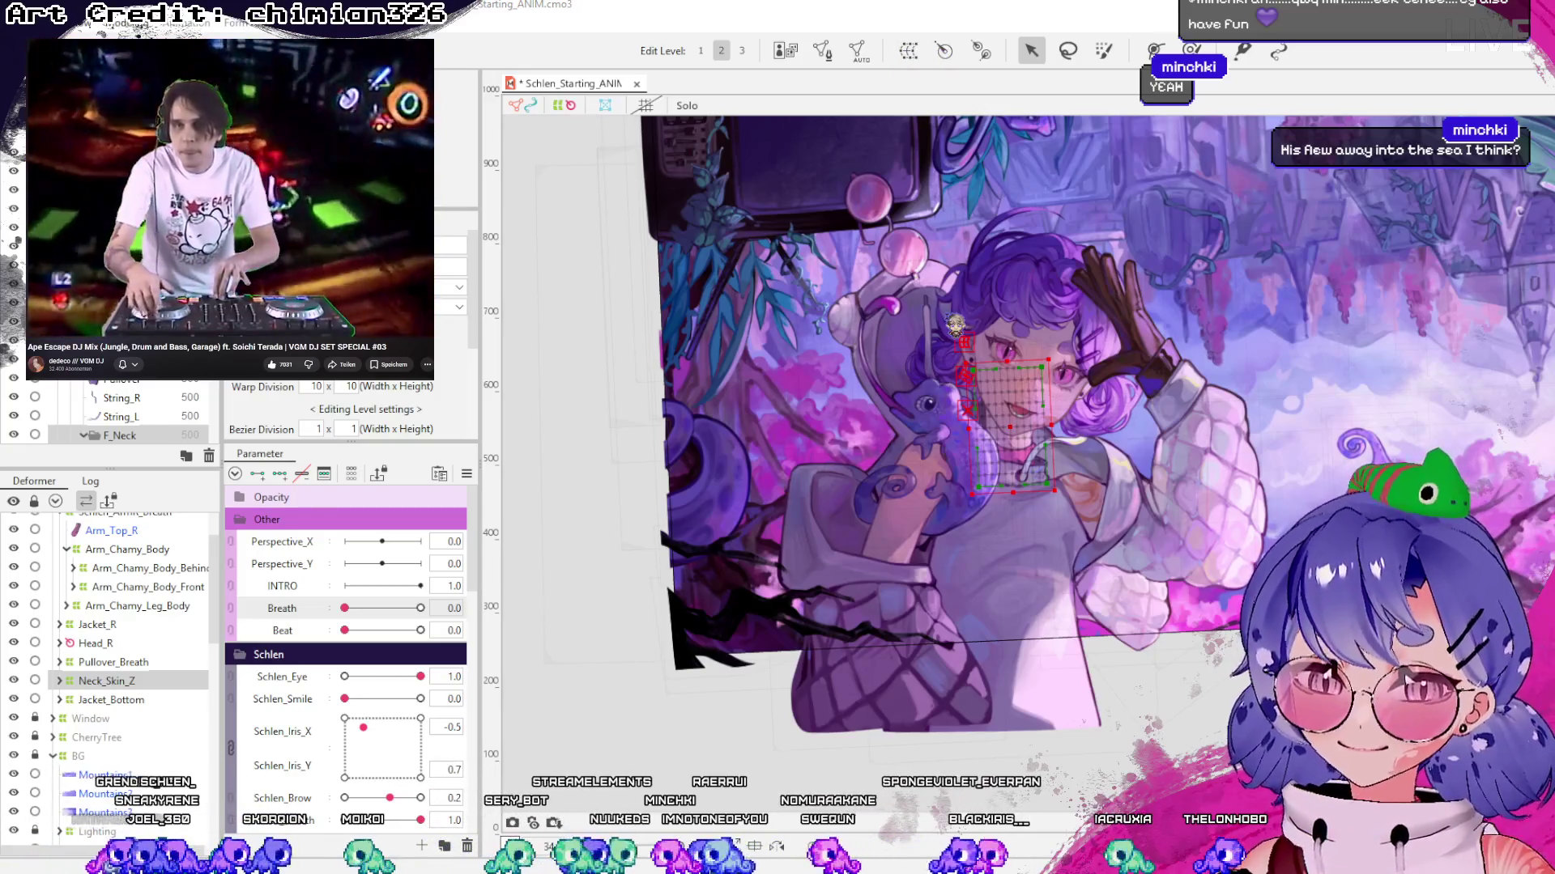
Create the Neck_Breath warp around the neck with 10 × 10 warp and 2 × 2 bezier division
key("Return")
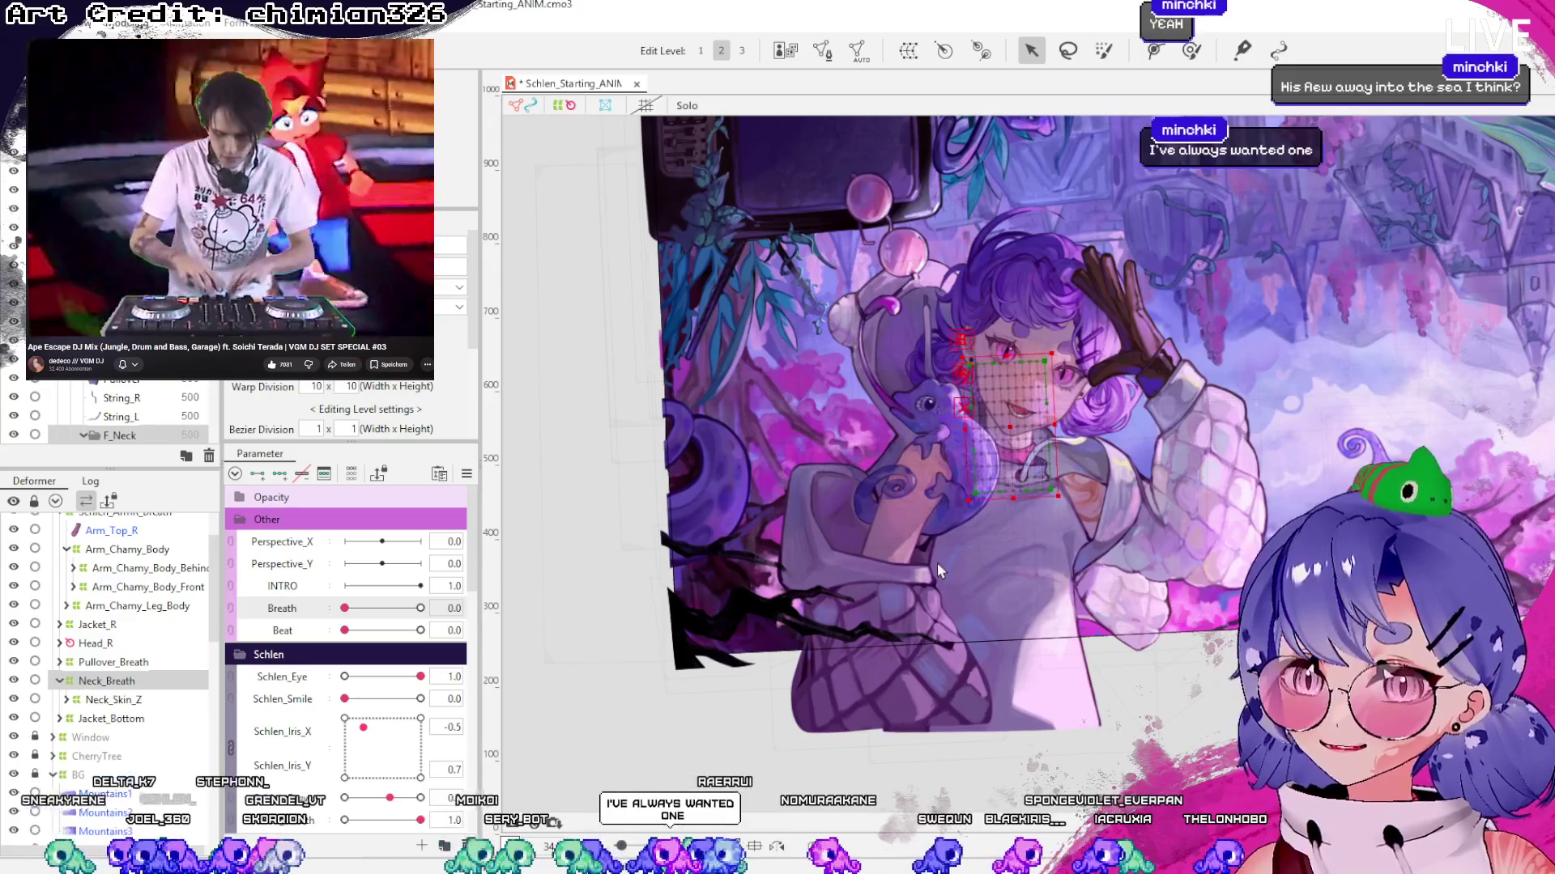
scroll(1101, 455, "up", 3)
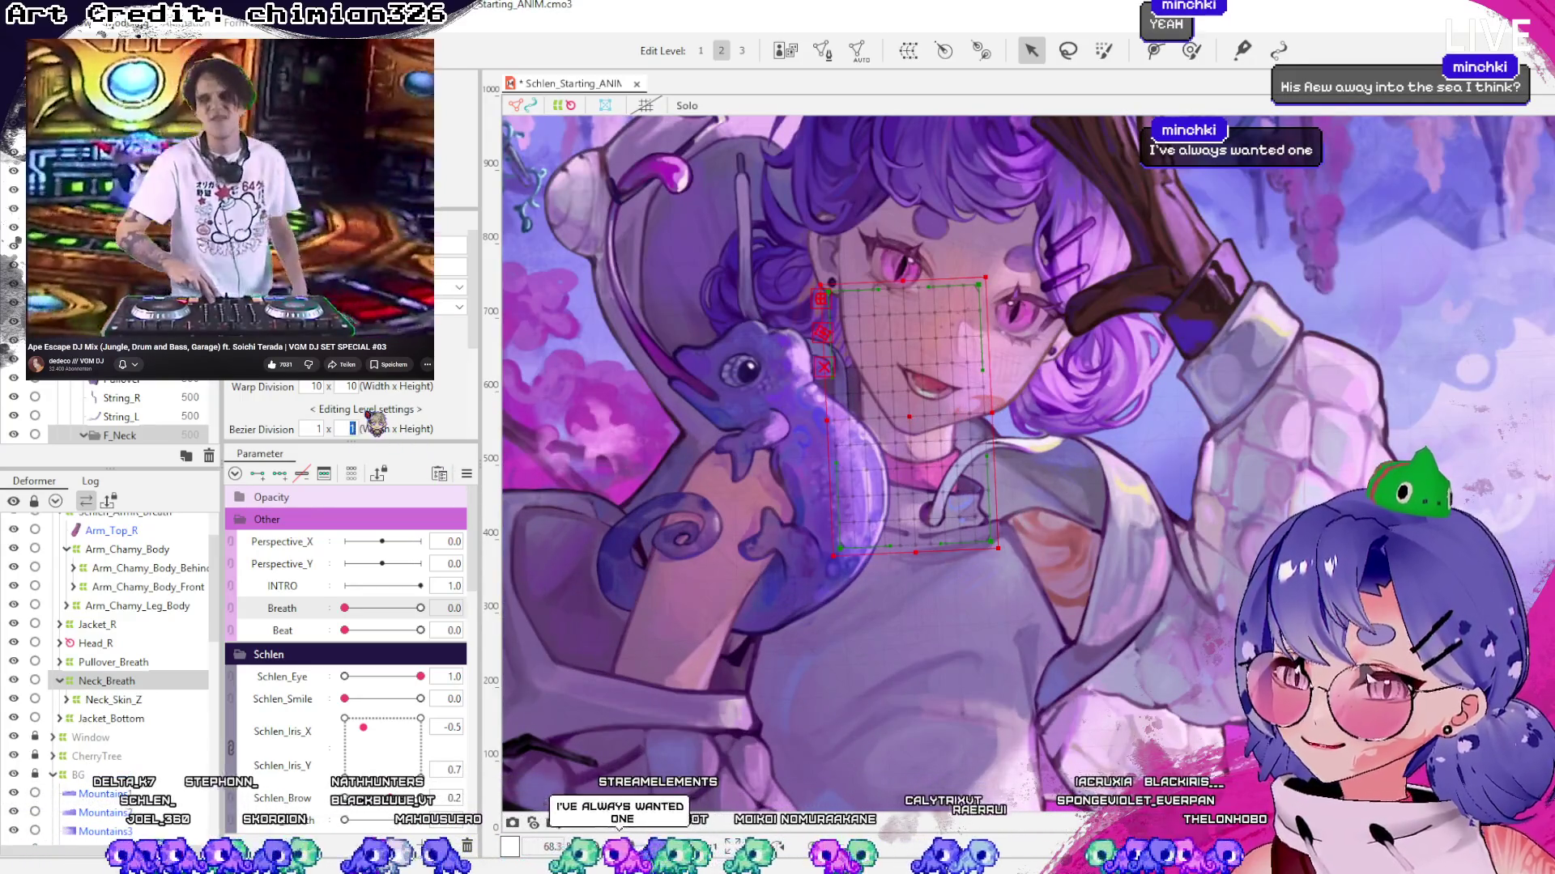
type("2")
left_click(317, 429)
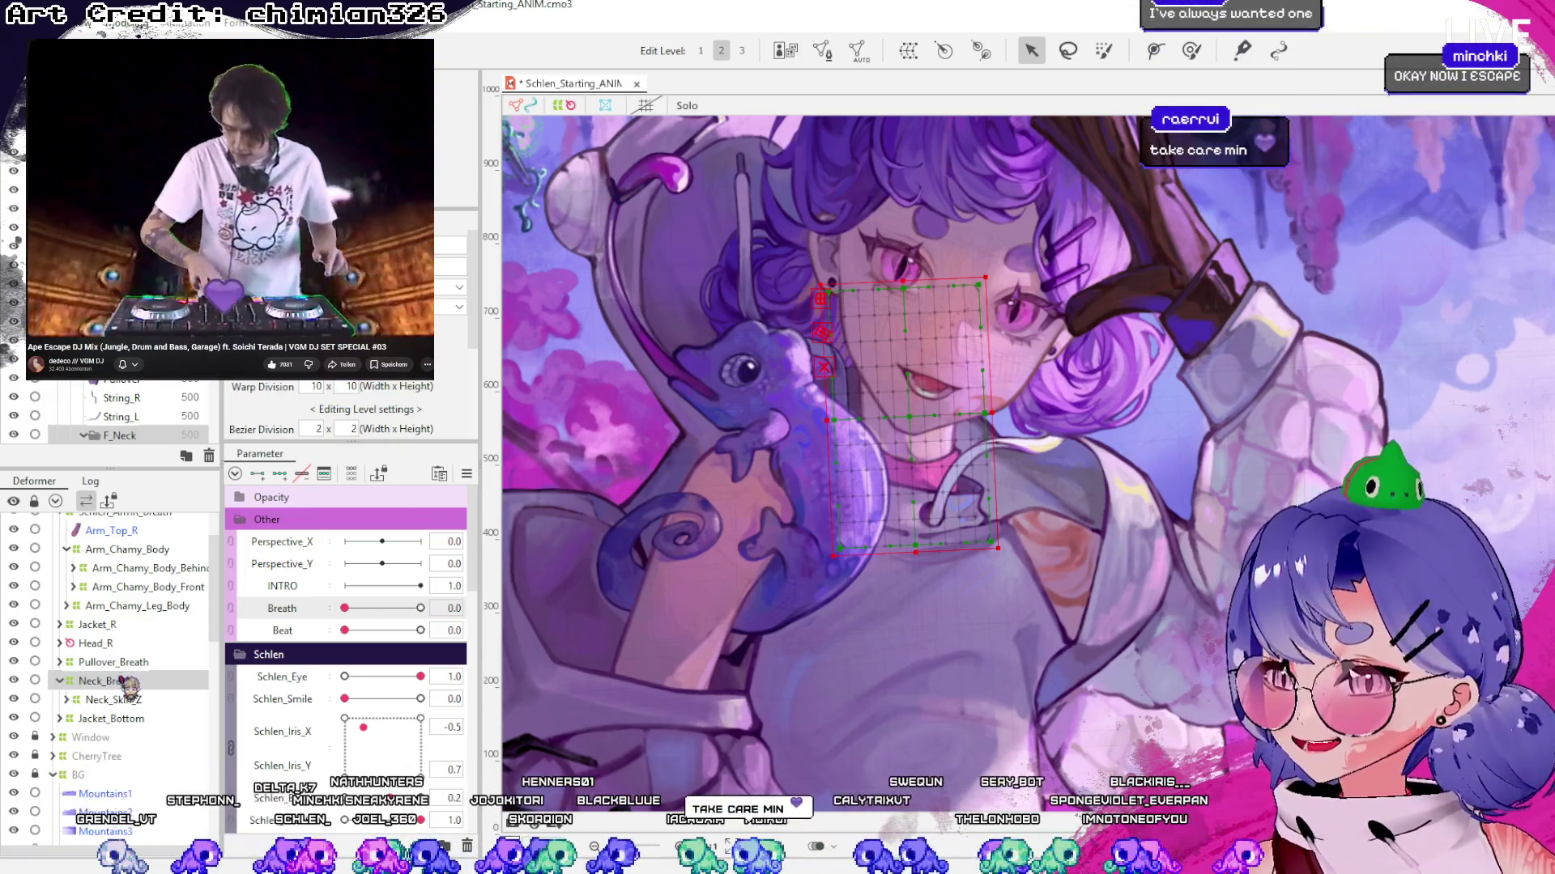
key("Left")
key("Up")
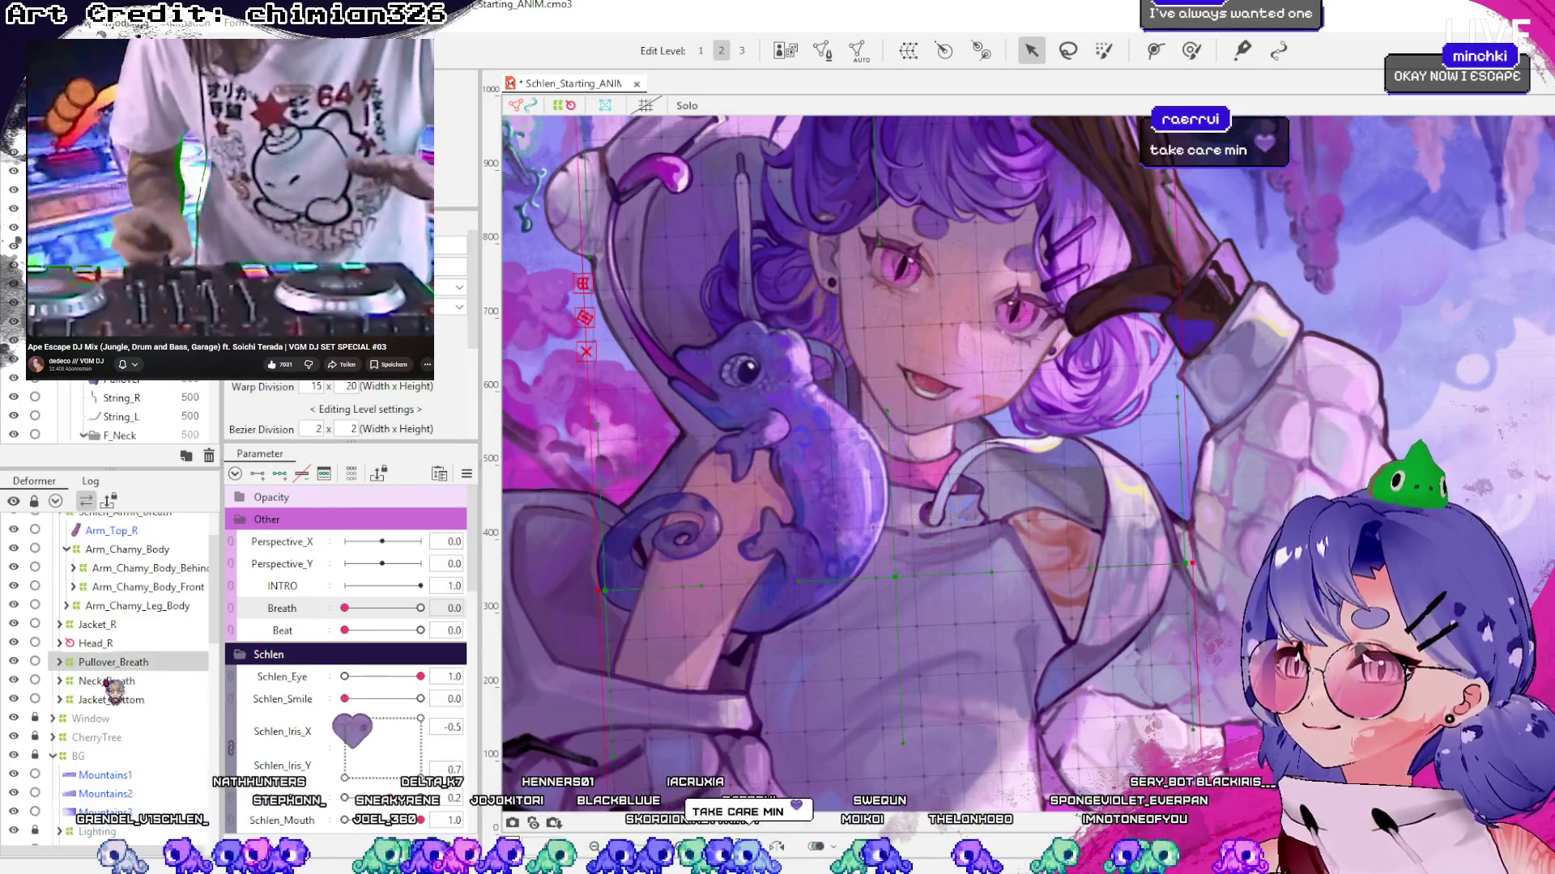
Select Pullover_Breath and set Breath to its 1.0 key
left_click(123, 680)
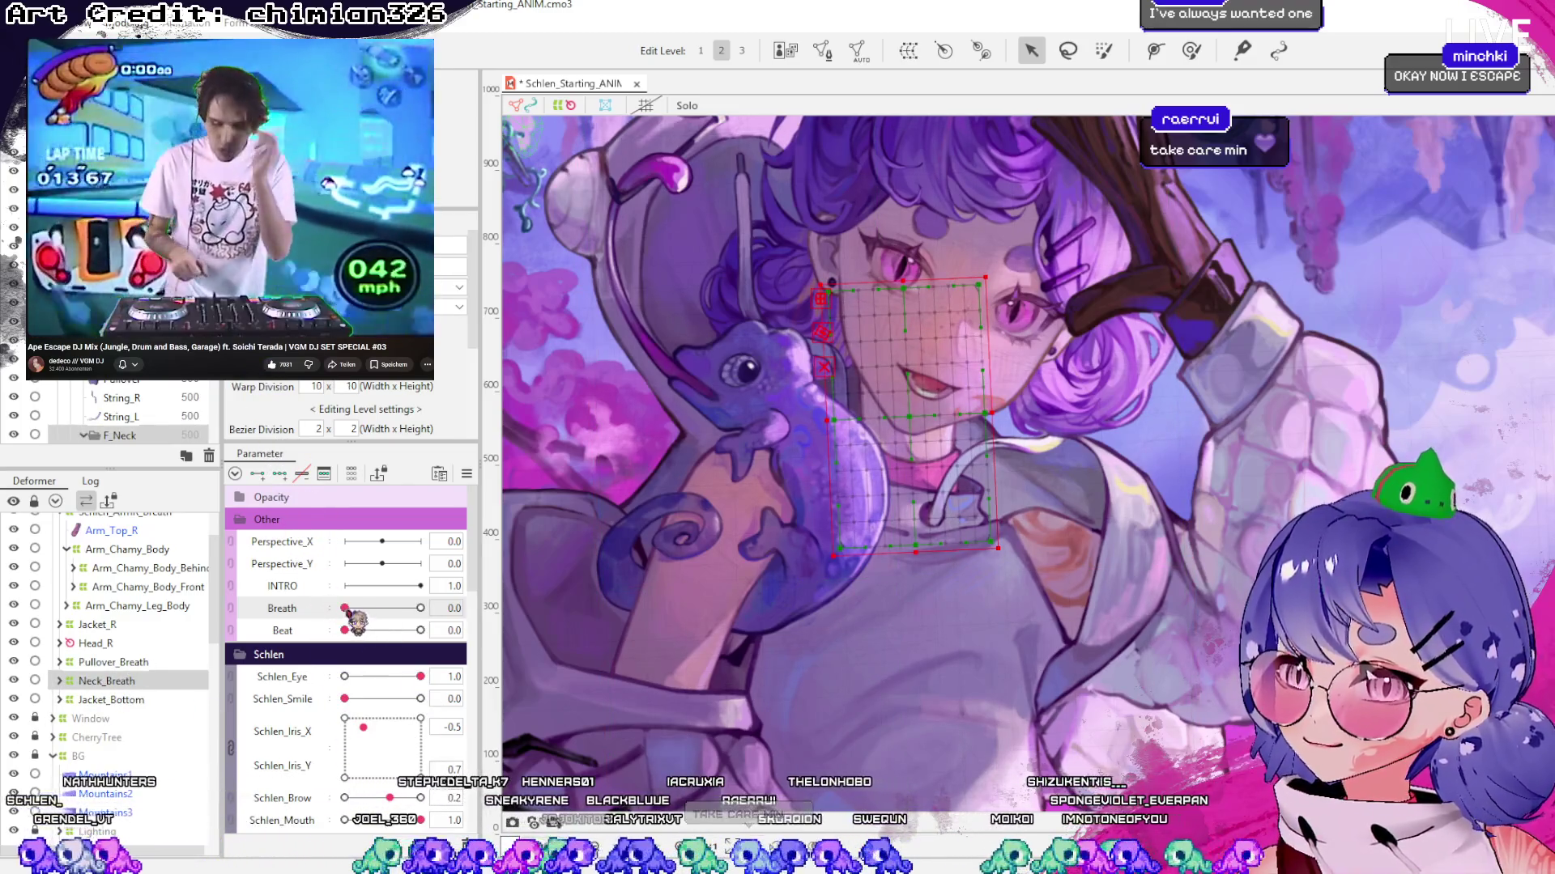
left_click(121, 662)
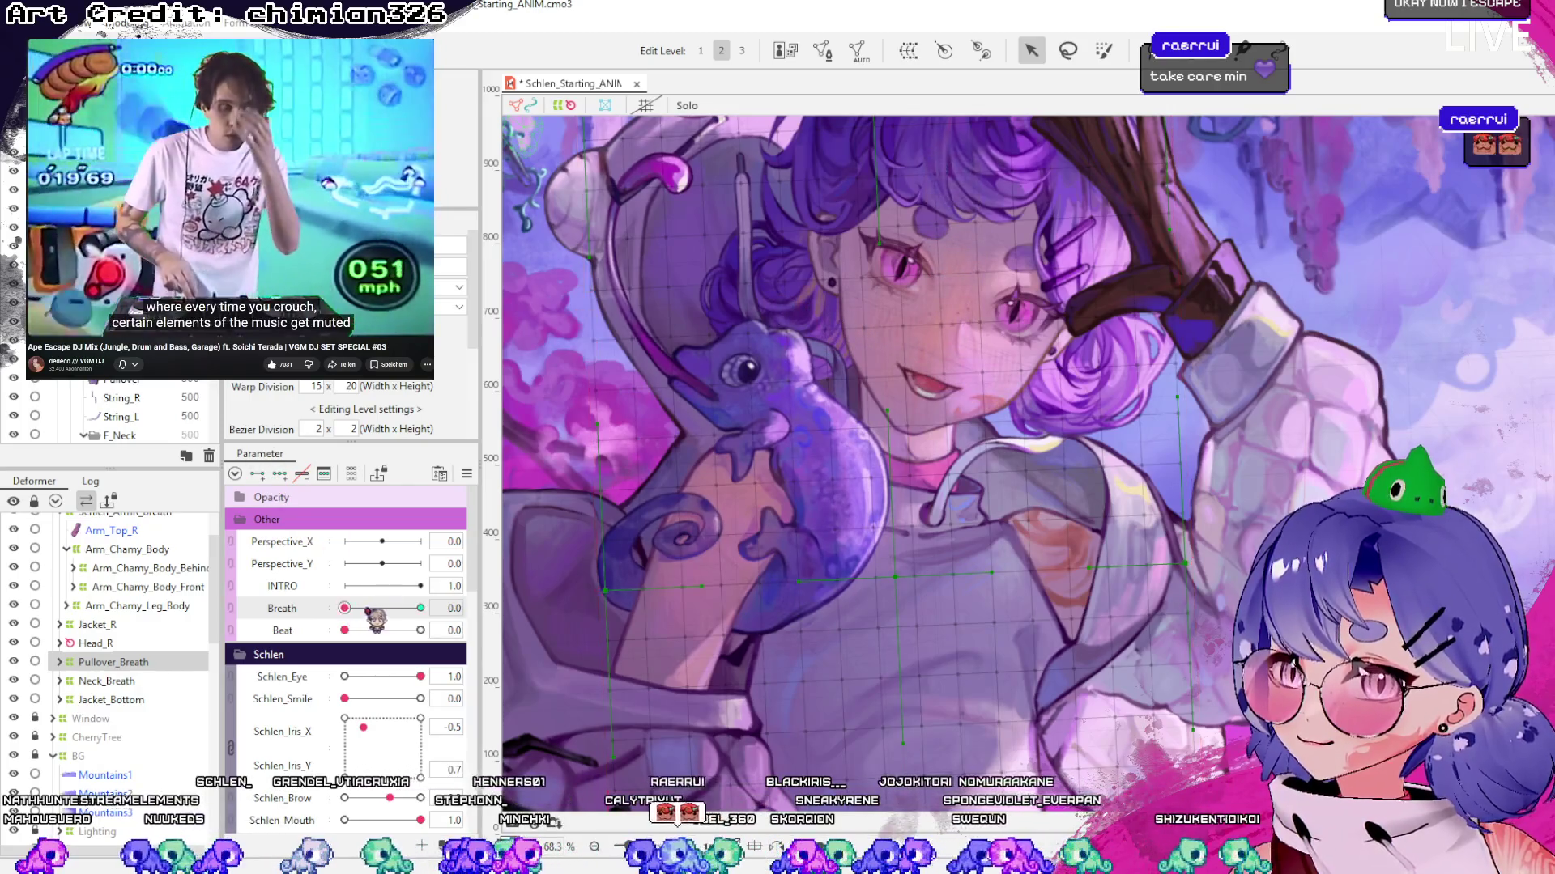
left_click(421, 608)
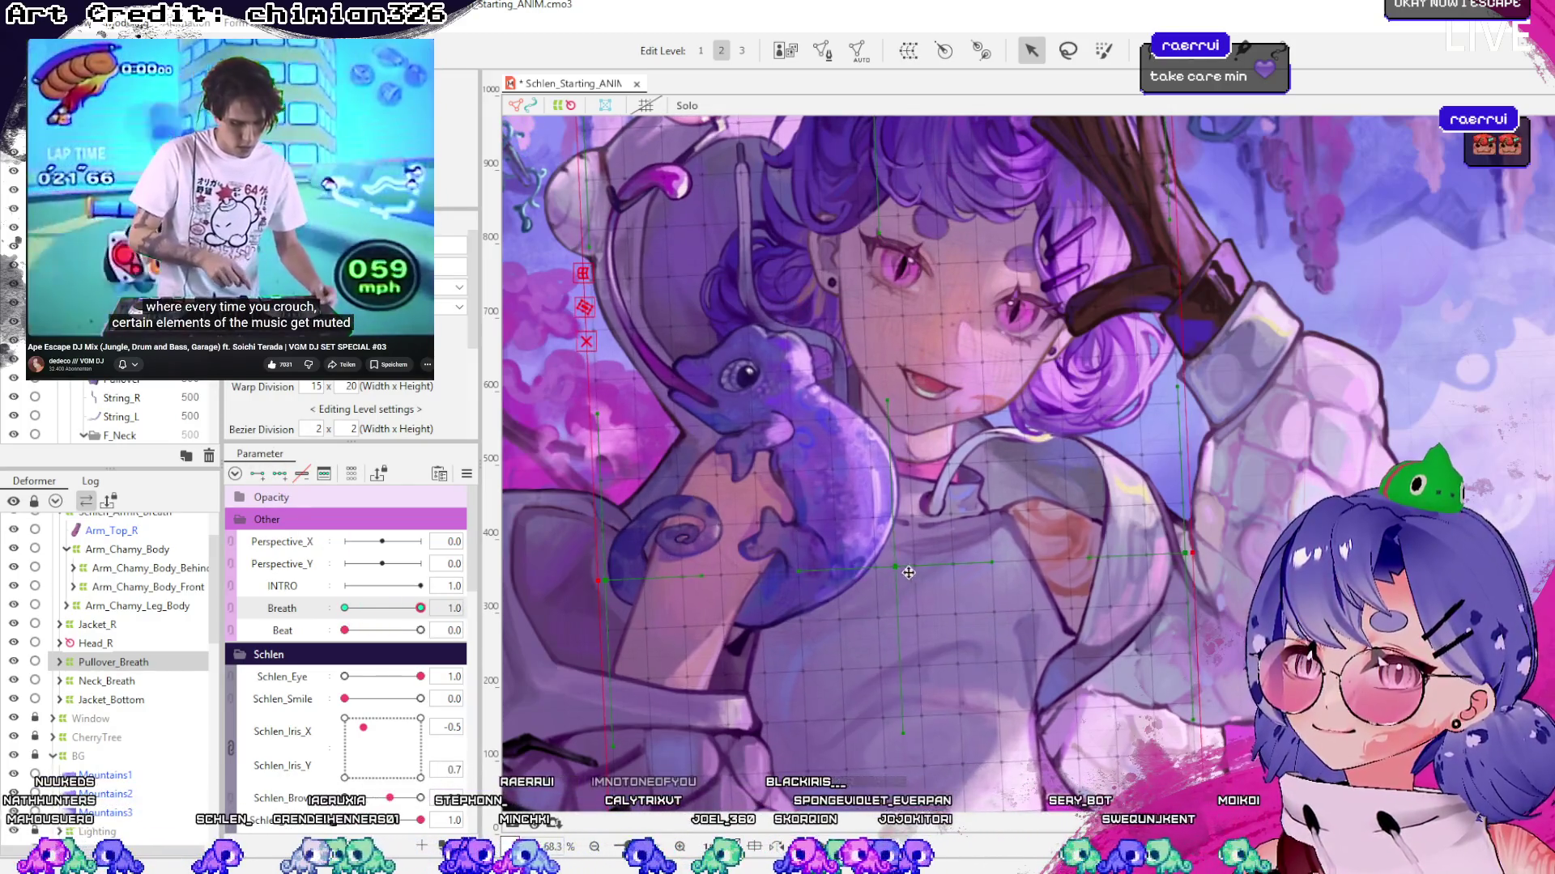
scroll(907, 528, "down", 5)
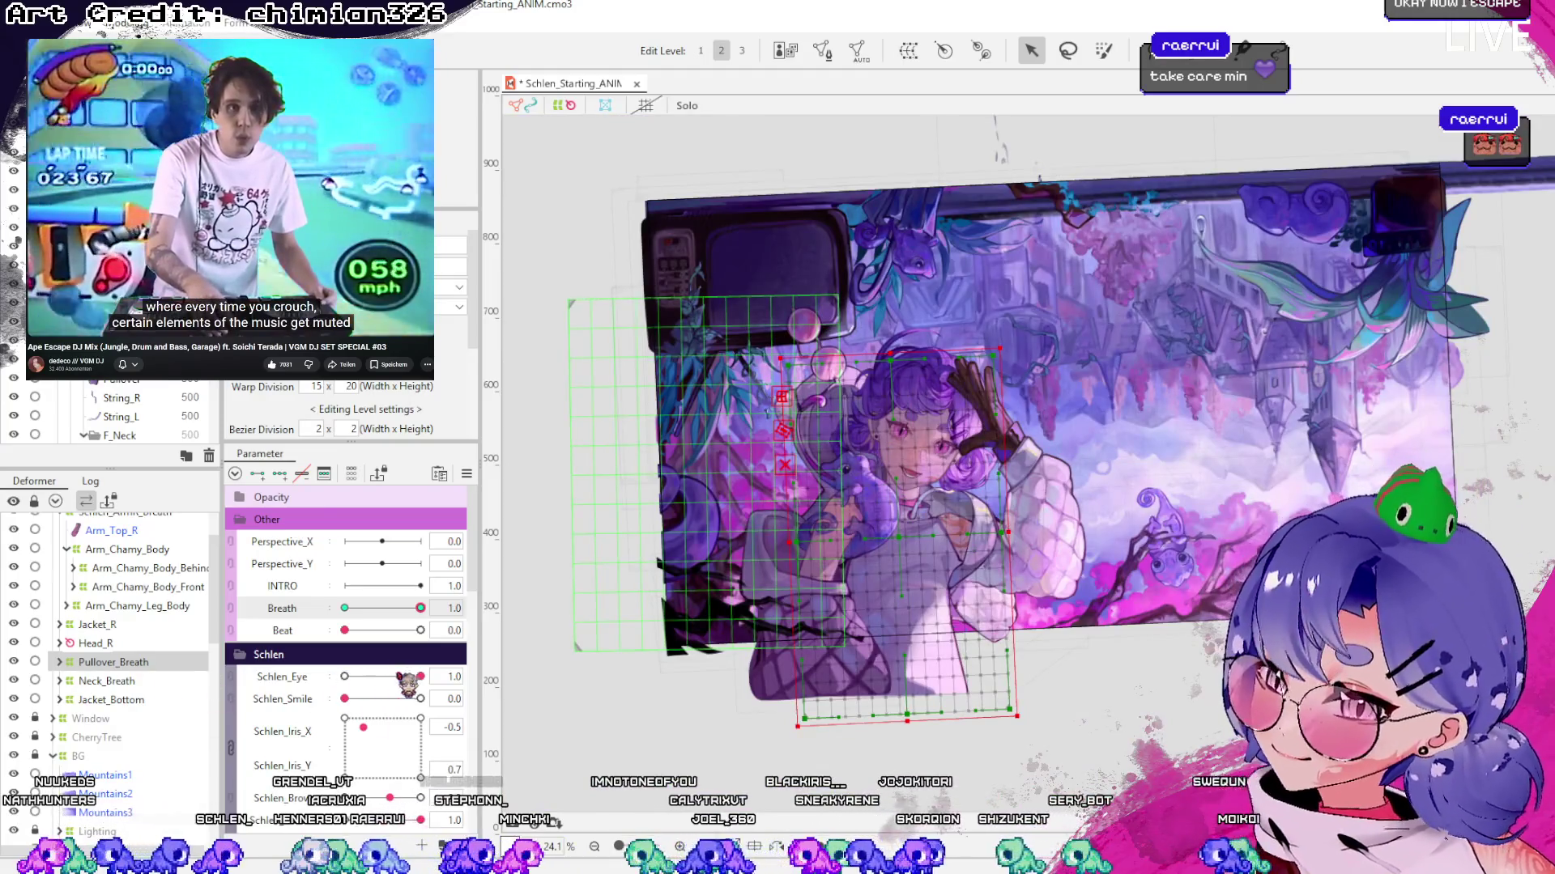
mouse_move(420, 608)
left_mouse_down()
mouse_move(344, 608)
mouse_move(422, 617)
mouse_move(403, 628)
mouse_move(421, 623)
mouse_move(299, 615)
mouse_move(420, 608)
left_mouse_up()
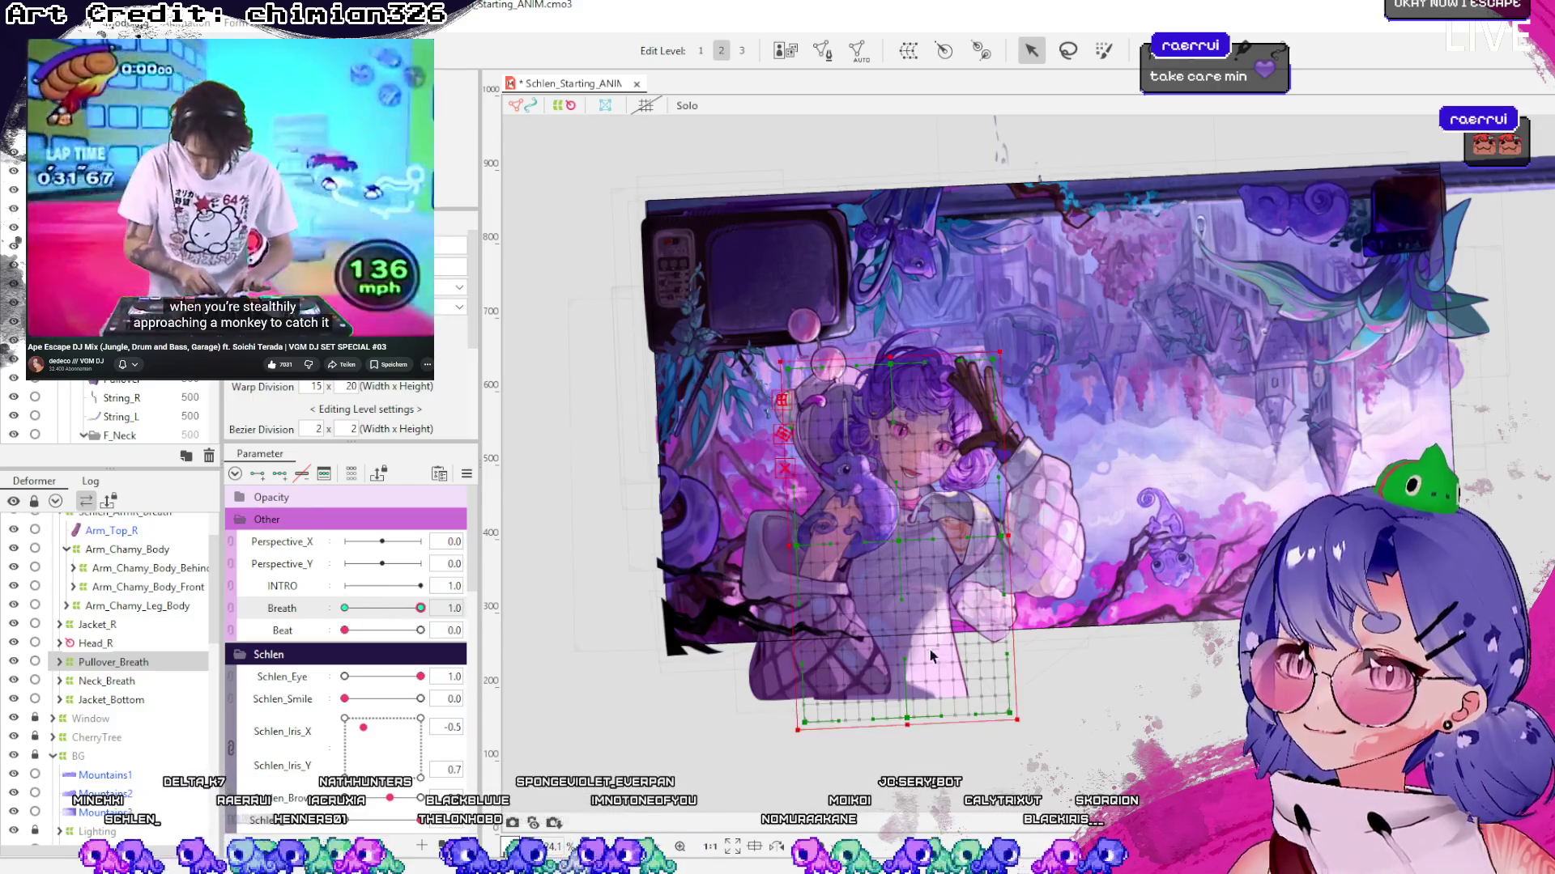
scroll(728, 491, "up", 3)
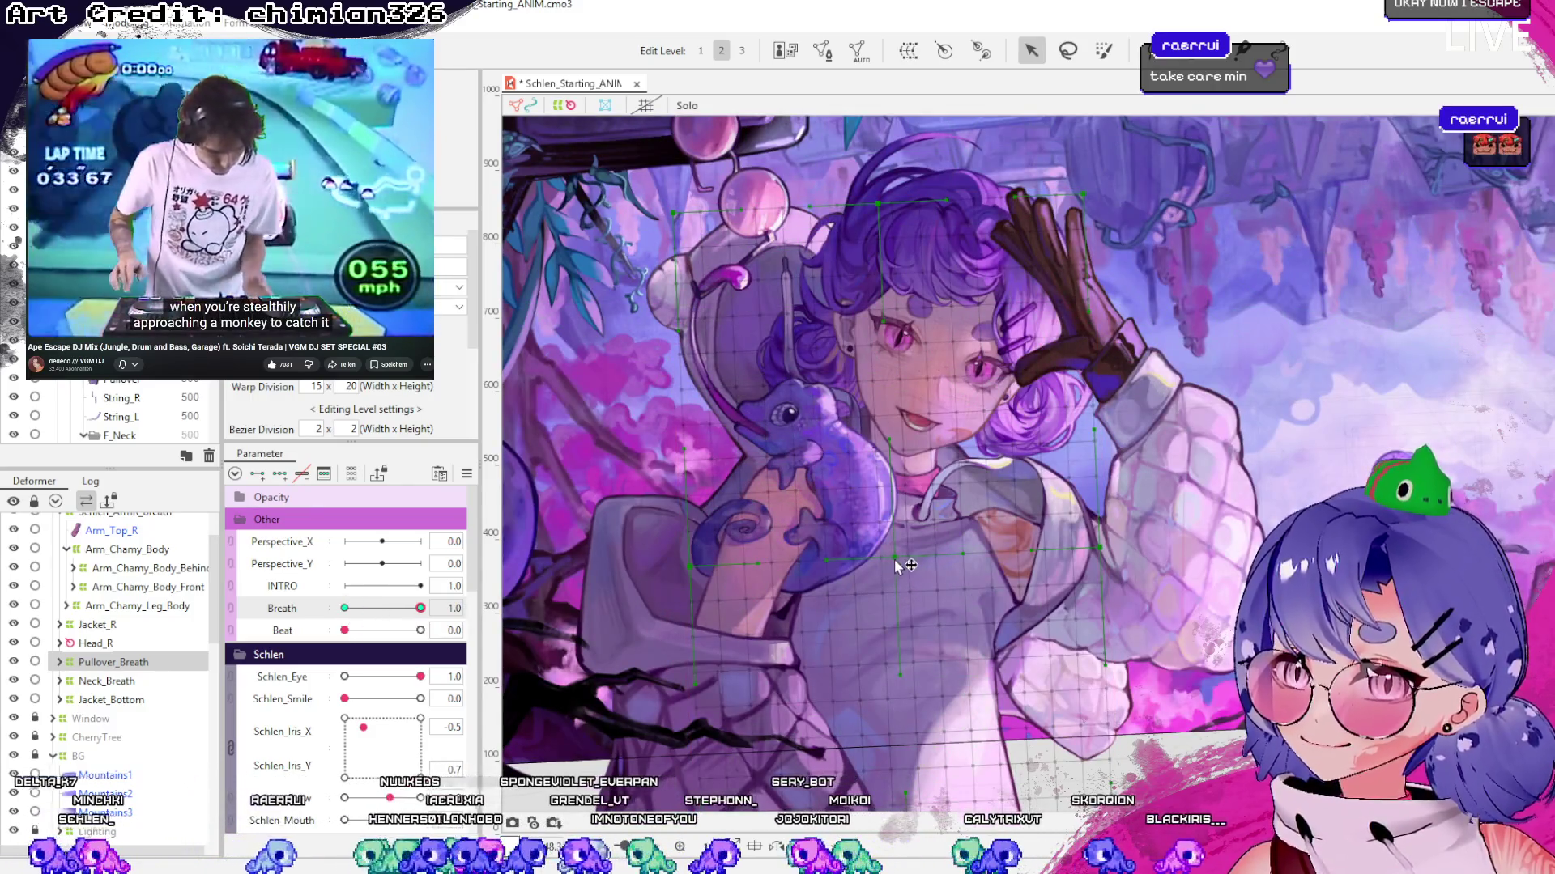
Raise the pullover's bottom edge point at Breath 1.0 and scrub Breath to test the chest lift
left_click_drag(897, 564, 897, 556)
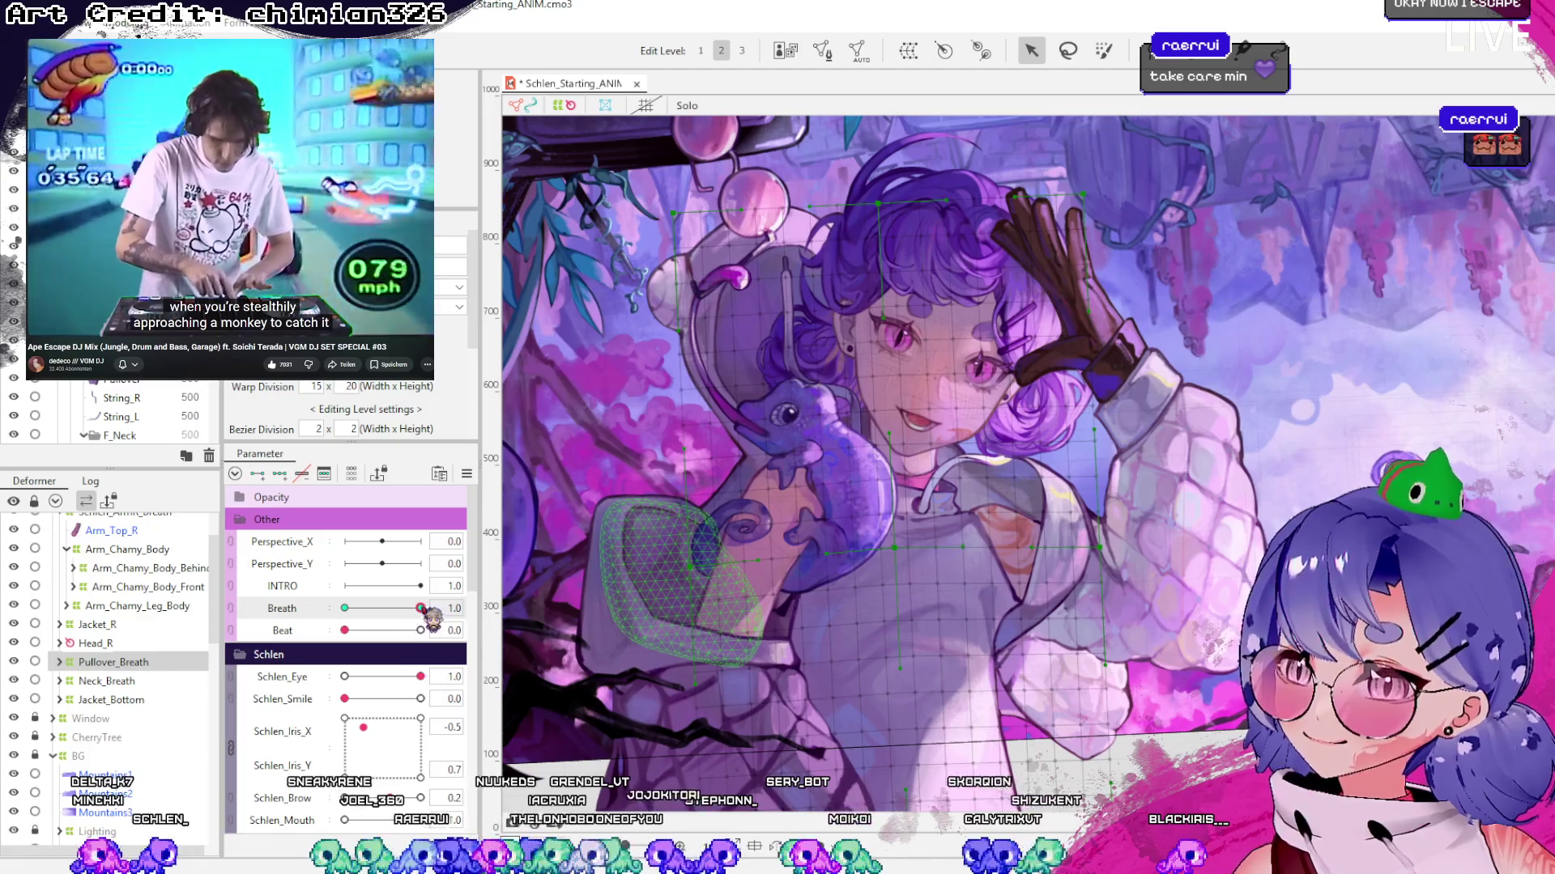
mouse_move(420, 608)
left_mouse_down()
mouse_move(344, 608)
mouse_move(420, 608)
left_mouse_up()
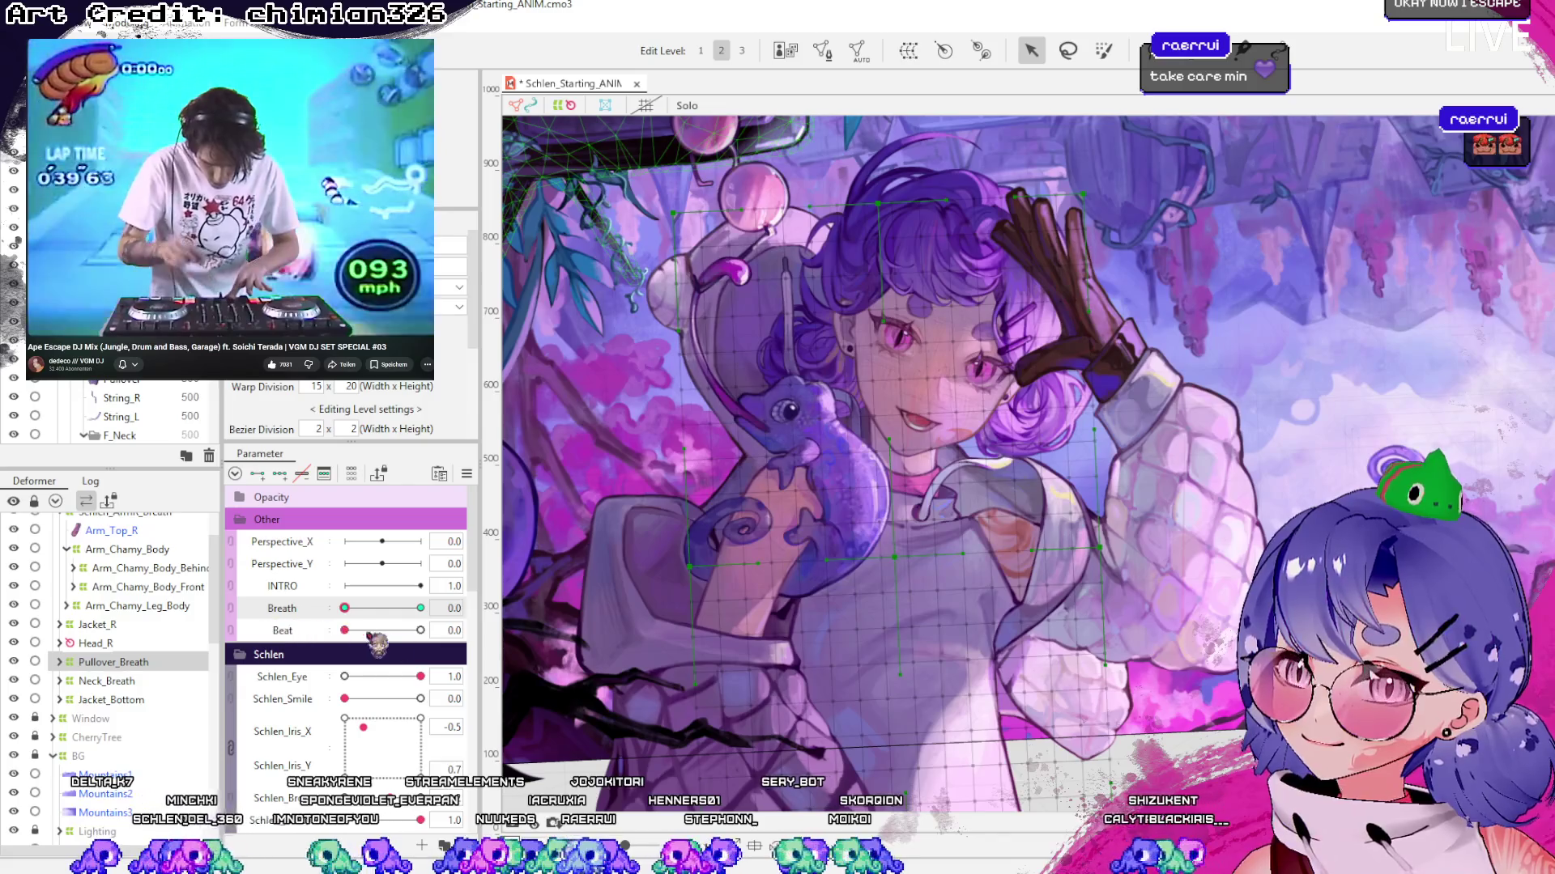
left_click(668, 683)
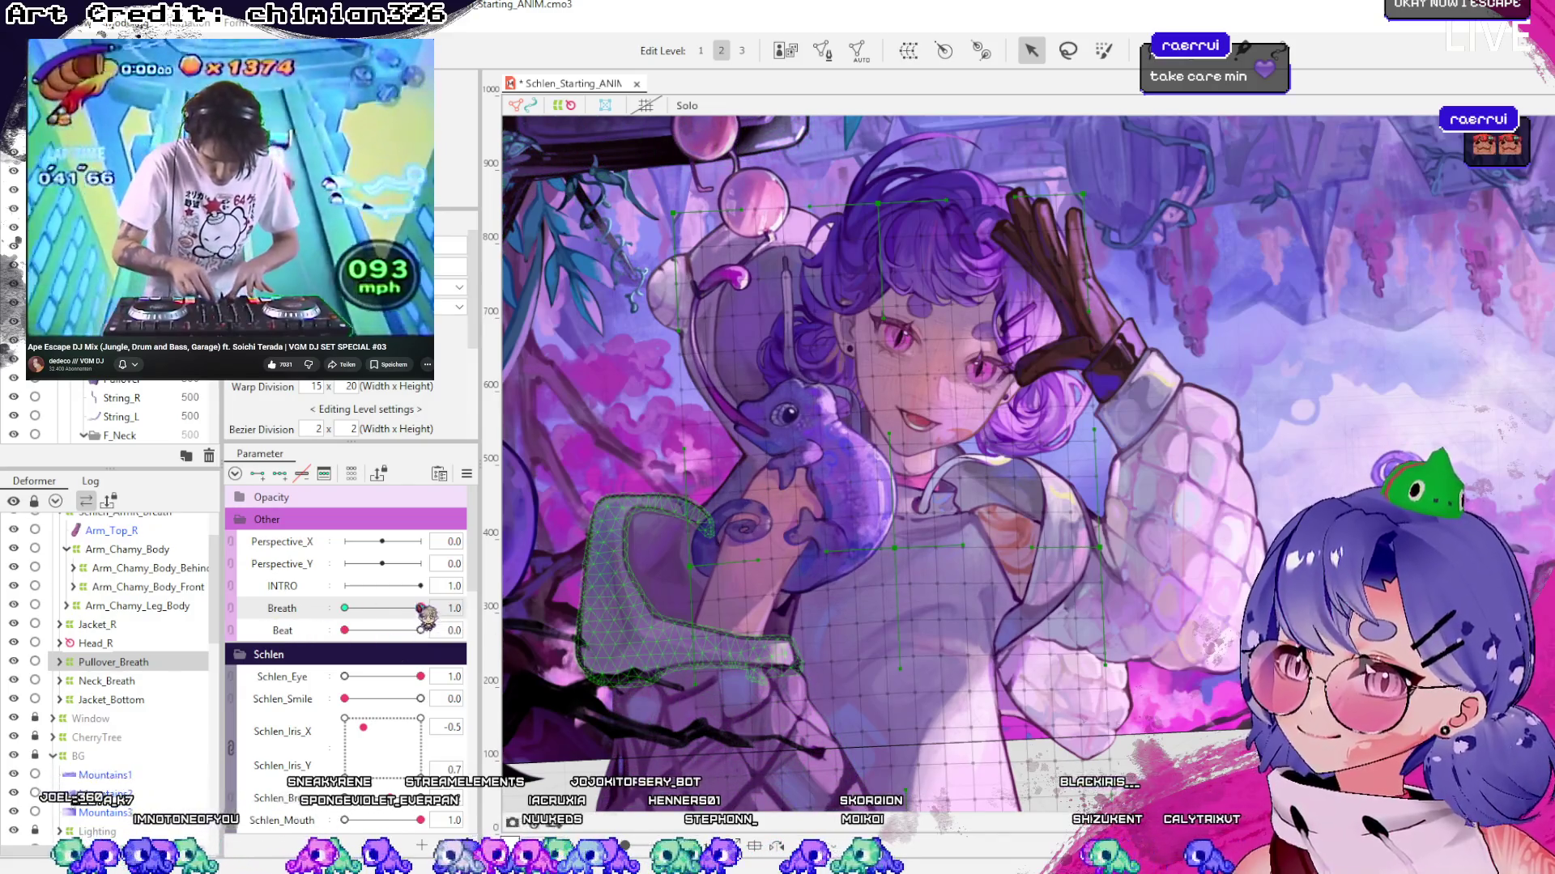
mouse_move(420, 608)
left_mouse_down()
mouse_move(280, 608)
mouse_move(404, 609)
mouse_move(420, 635)
mouse_move(441, 632)
mouse_move(346, 636)
left_mouse_up()
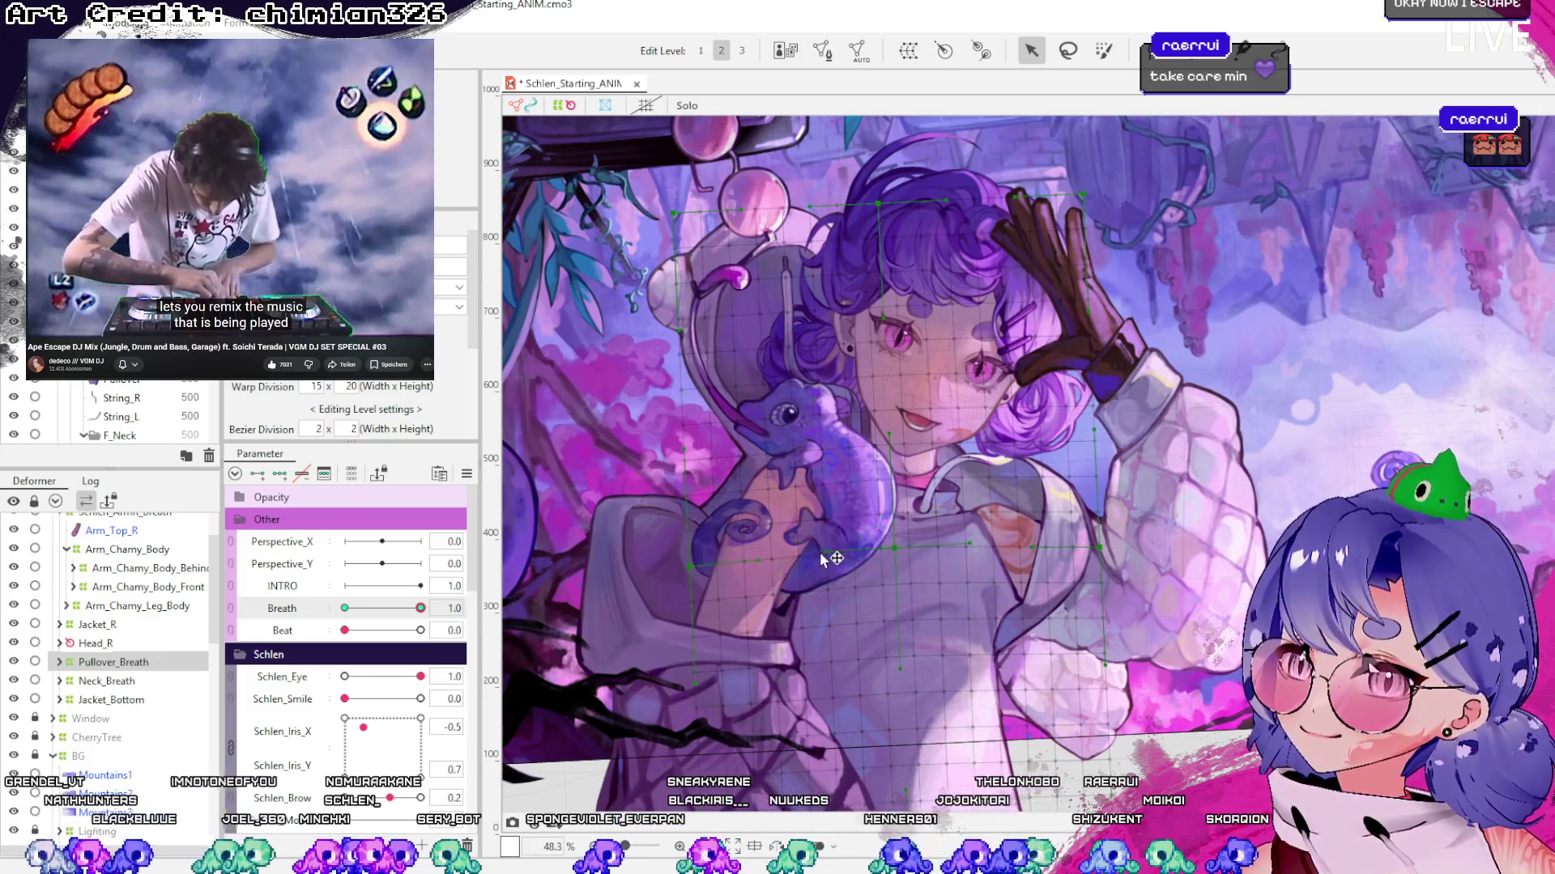
left_click_drag(420, 608, 361, 608)
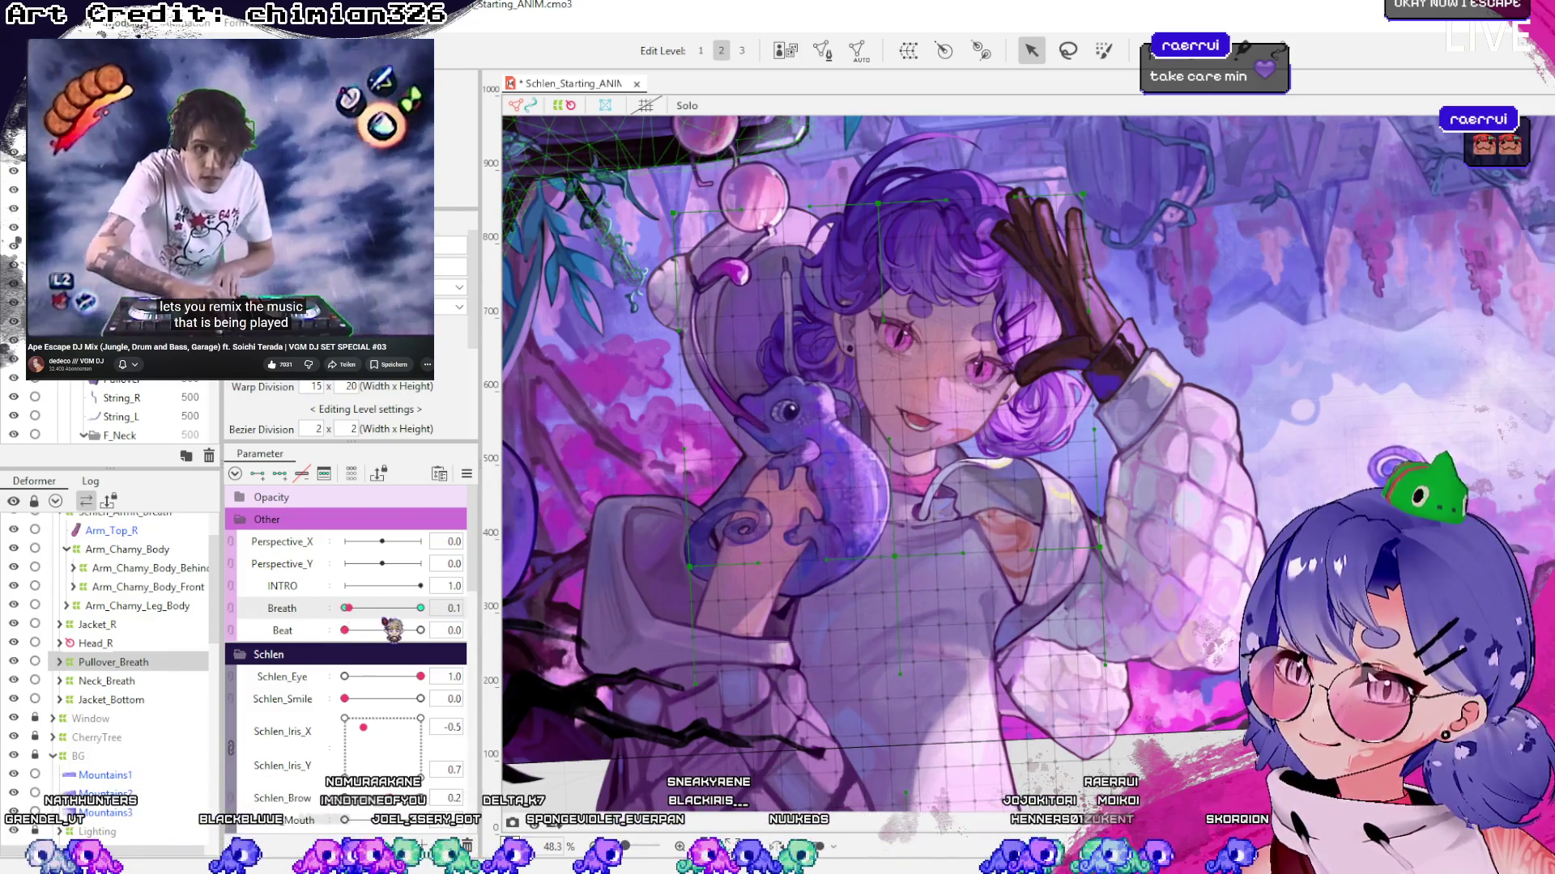
left_click(420, 608)
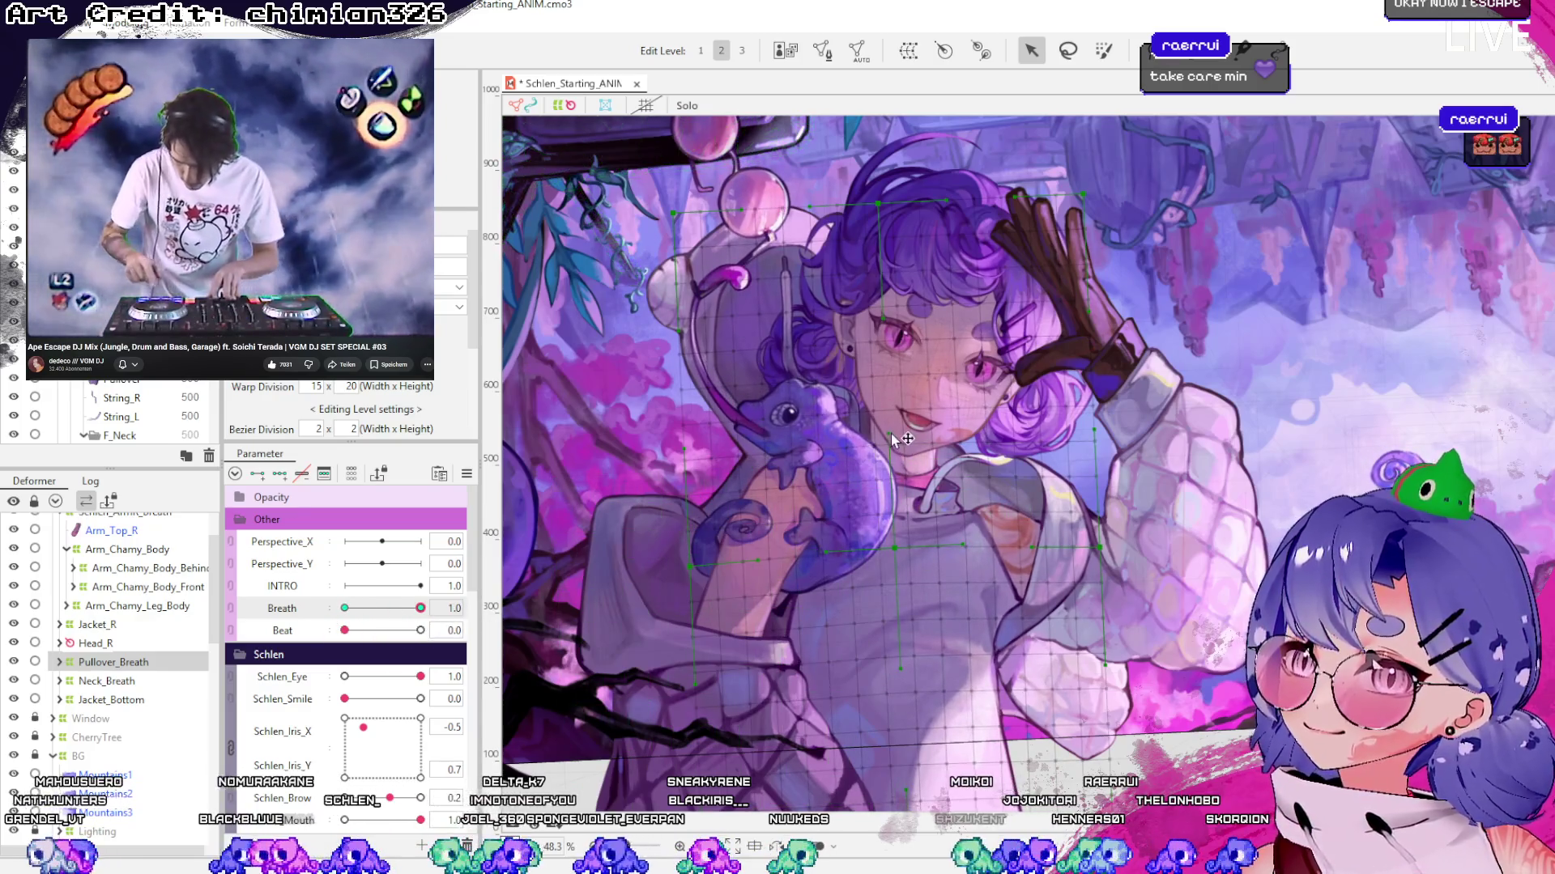
mouse_move(420, 608)
left_mouse_down()
mouse_move(305, 615)
mouse_move(429, 608)
mouse_move(321, 608)
mouse_move(433, 636)
mouse_move(311, 629)
mouse_move(442, 632)
mouse_move(349, 620)
mouse_move(435, 608)
mouse_move(282, 606)
left_mouse_up()
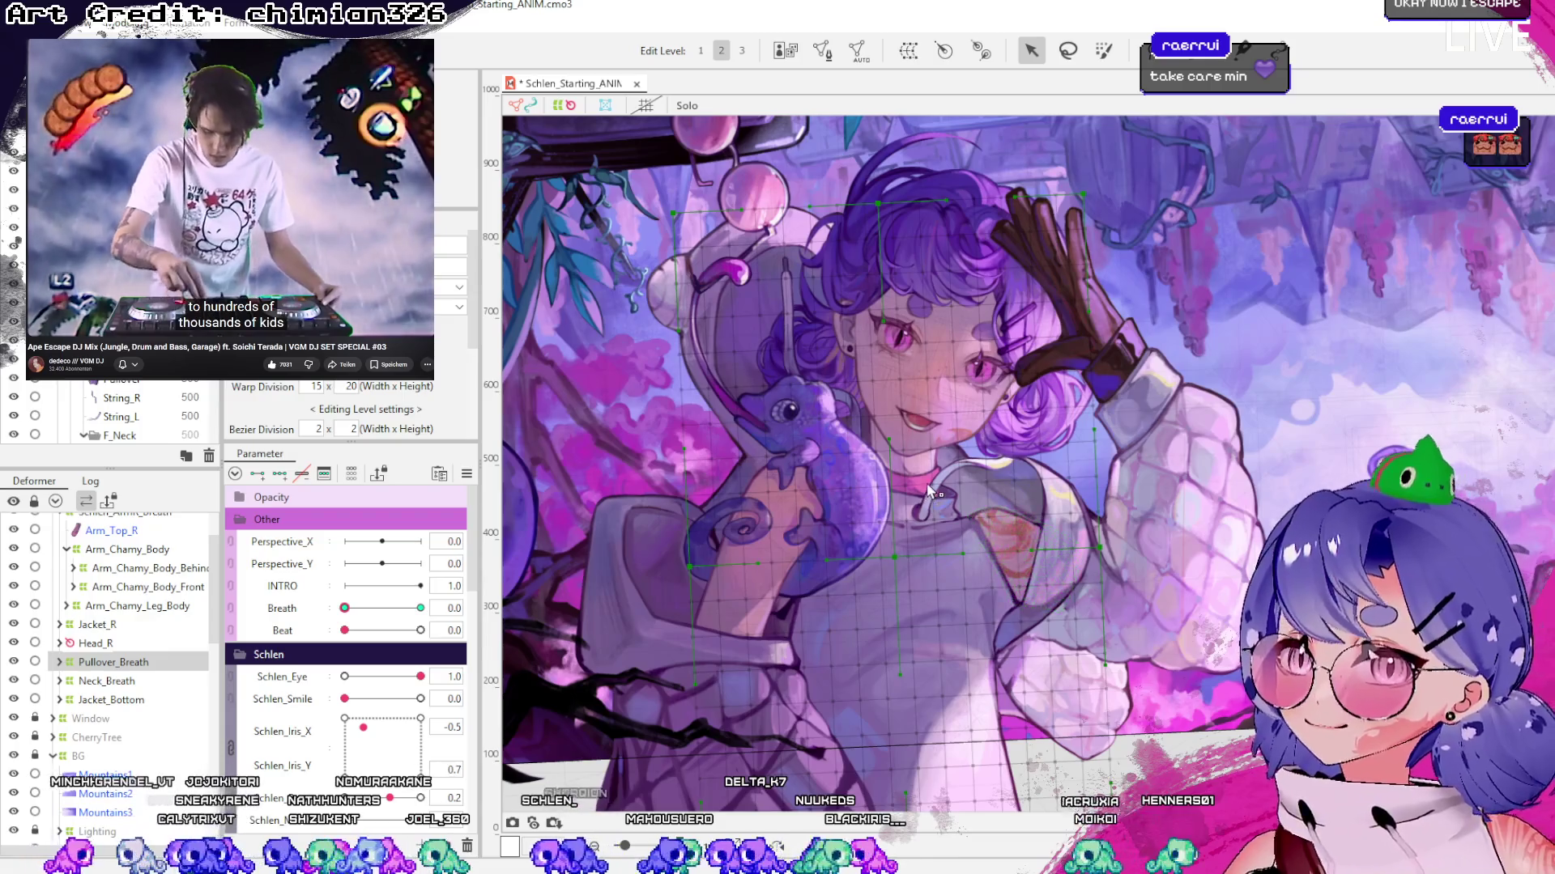
Scrub Breath from 1.0 across its range to test Neck_Breath, then expand it to show Neck_Skin_Z
left_click(114, 681)
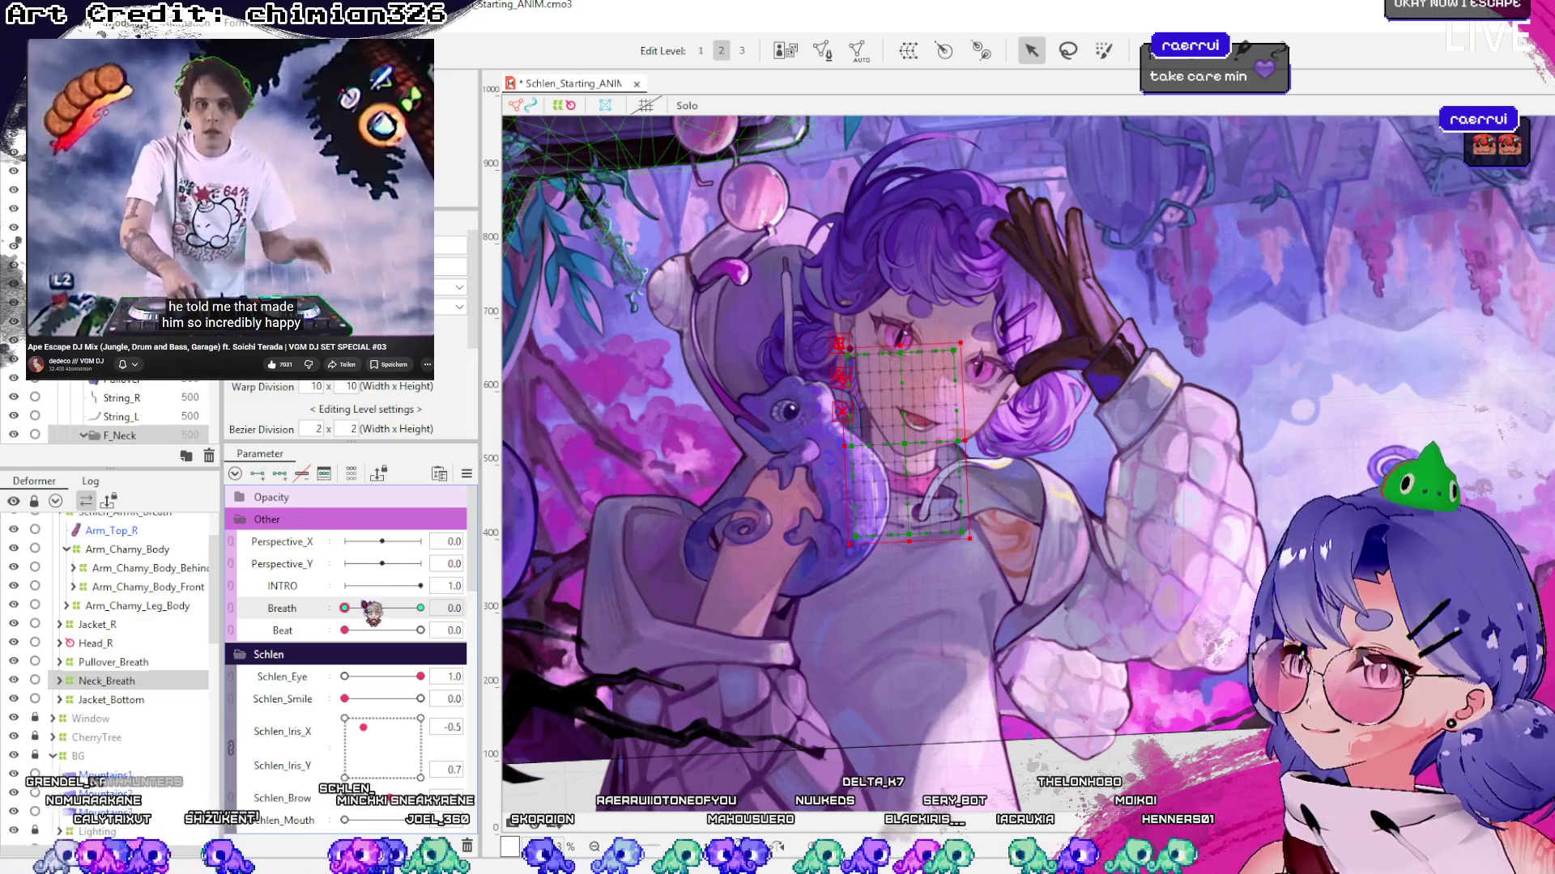
left_click_drag(362, 609, 420, 608)
scroll(856, 468, "up", 5)
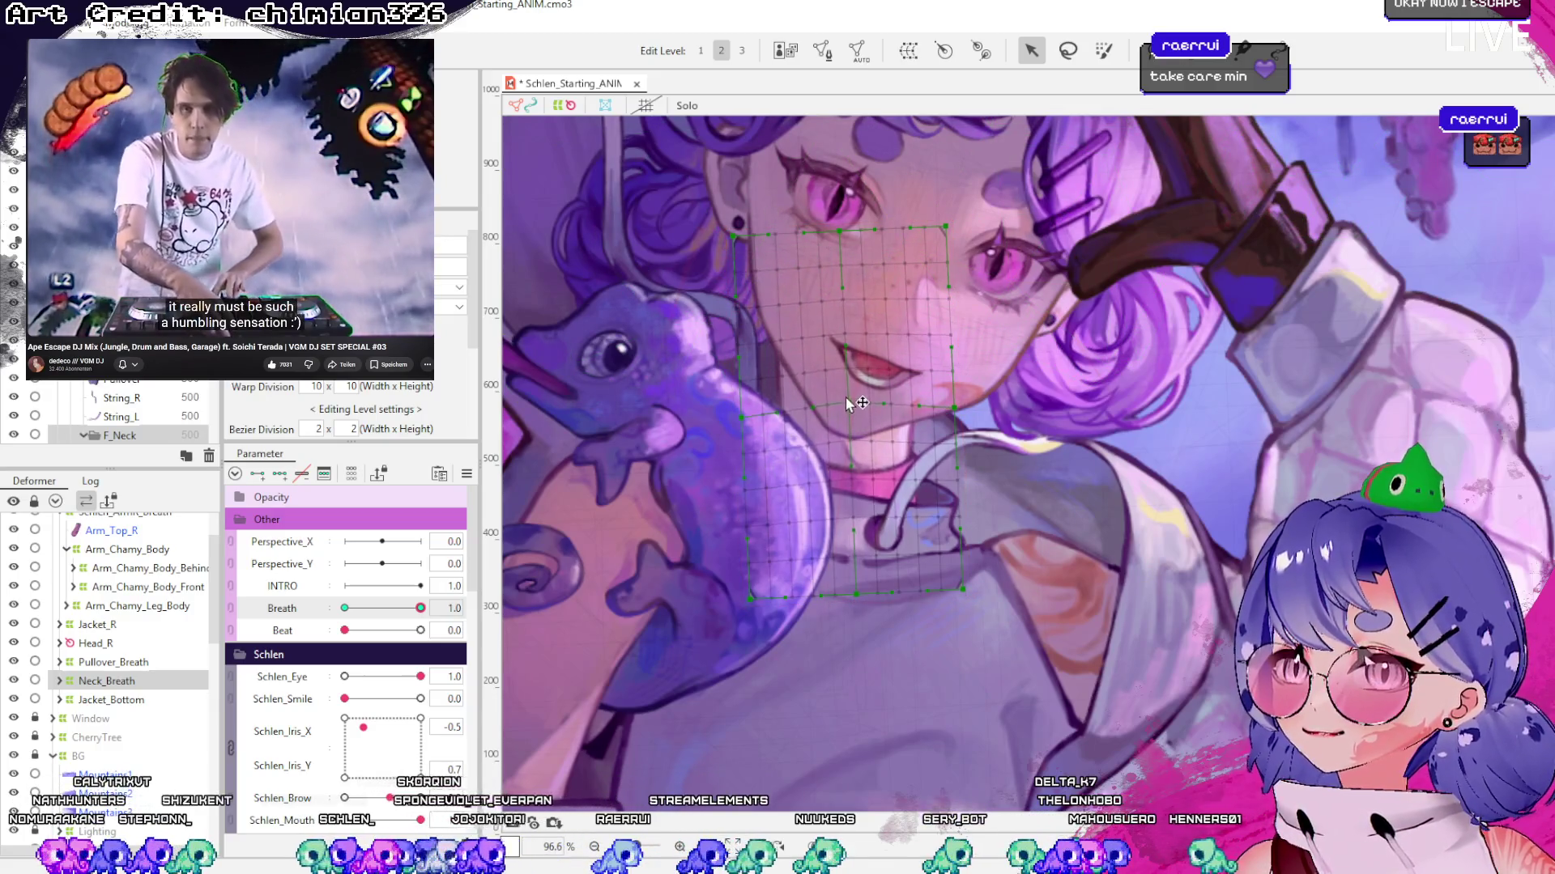
mouse_move(427, 604)
left_mouse_down()
mouse_move(353, 622)
mouse_move(423, 614)
left_mouse_up()
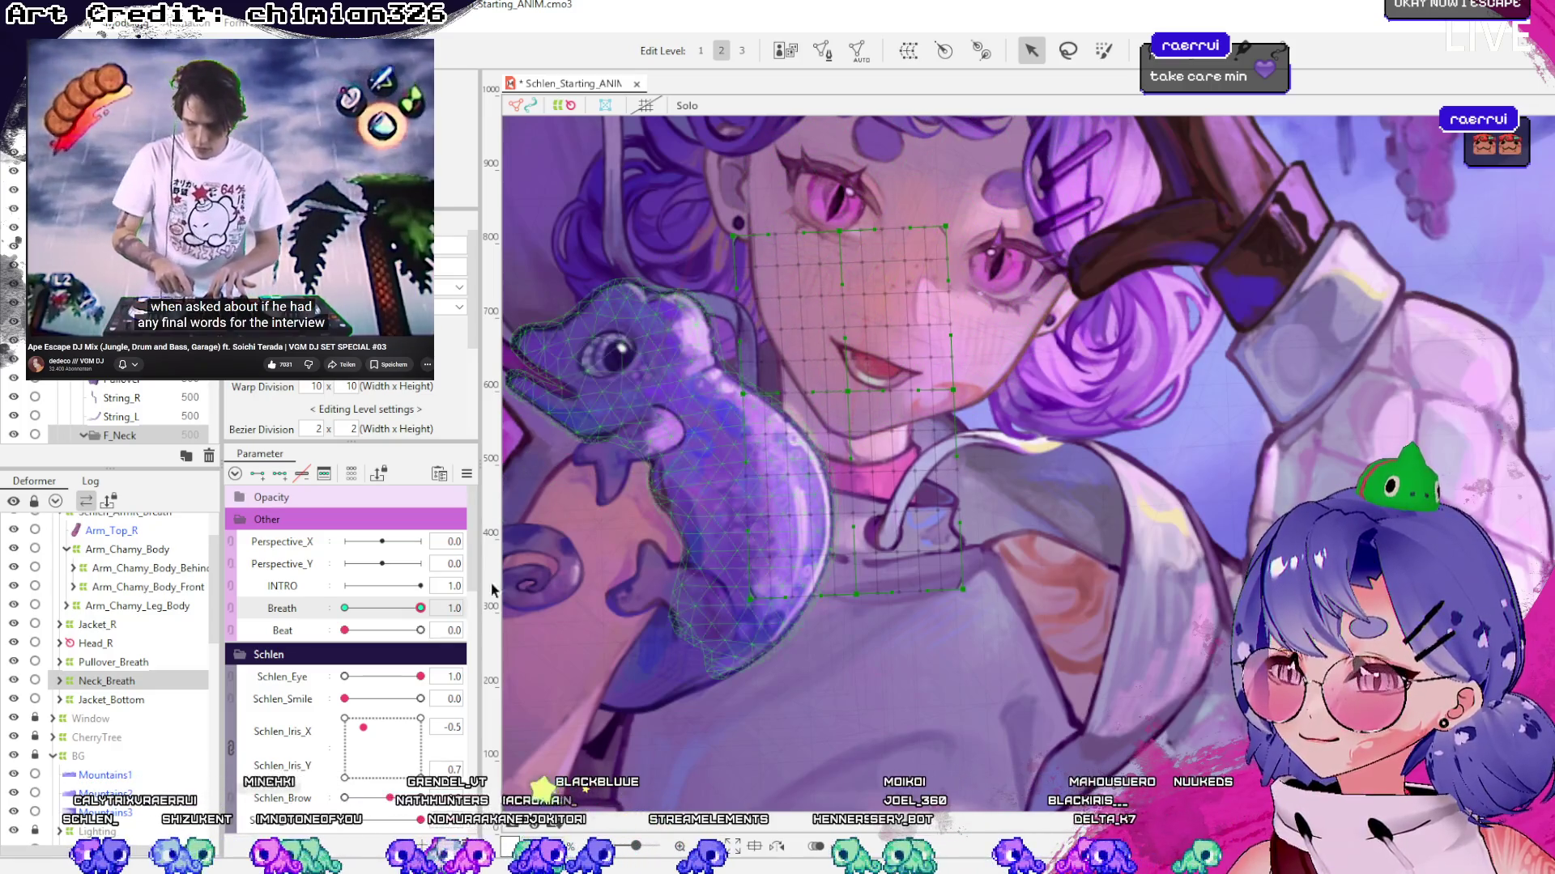
left_click_drag(430, 615, 429, 614)
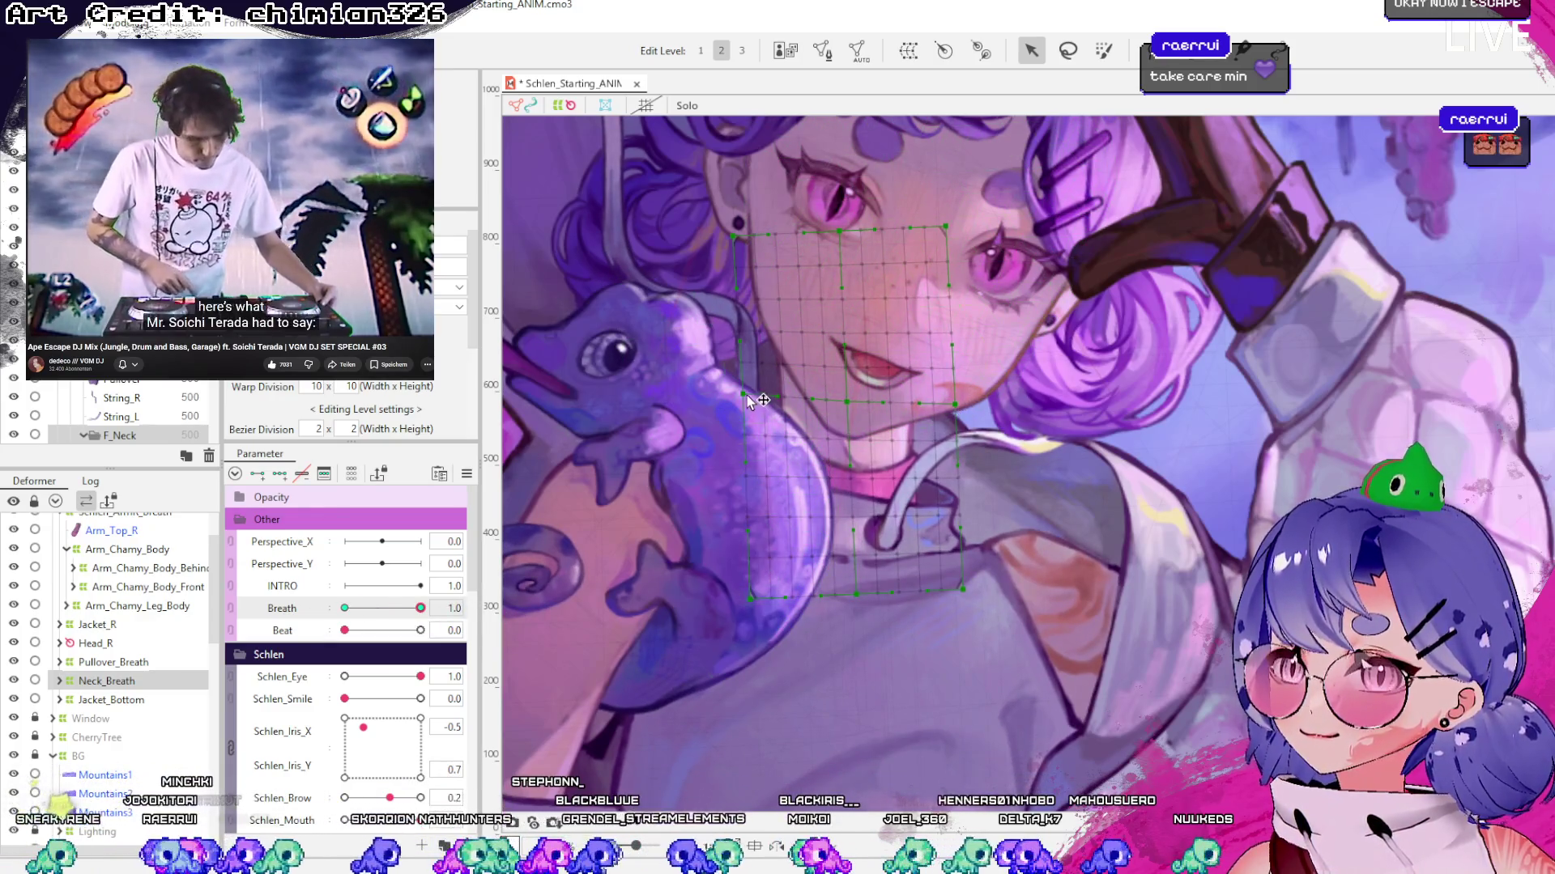
mouse_move(429, 619)
left_mouse_down()
mouse_move(346, 618)
mouse_move(445, 617)
mouse_move(324, 622)
mouse_move(441, 619)
mouse_move(348, 619)
mouse_move(488, 595)
left_mouse_up()
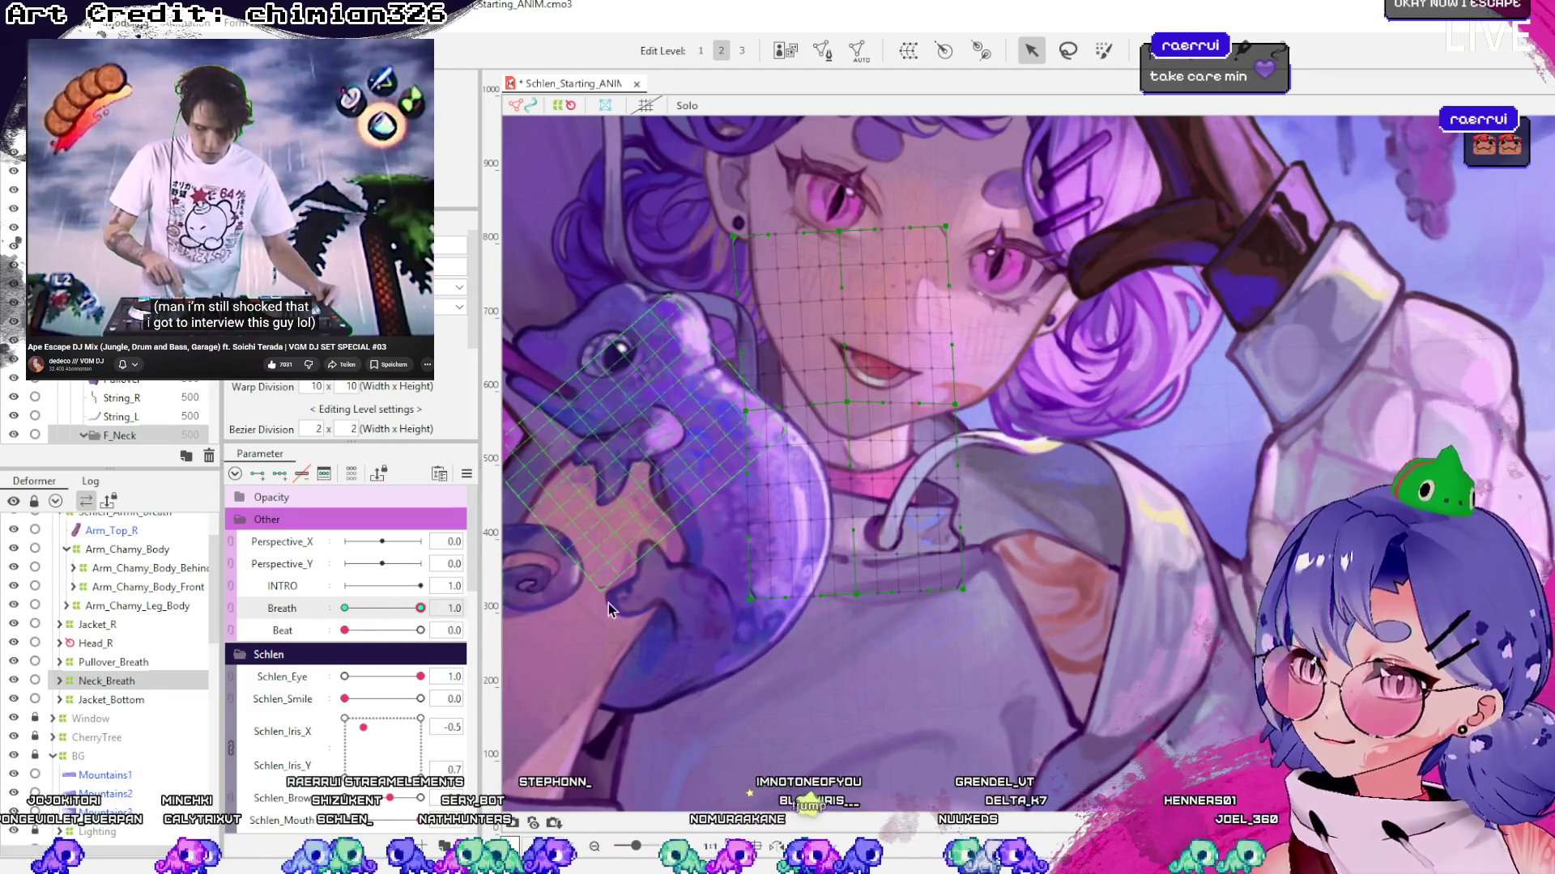
left_click(59, 681)
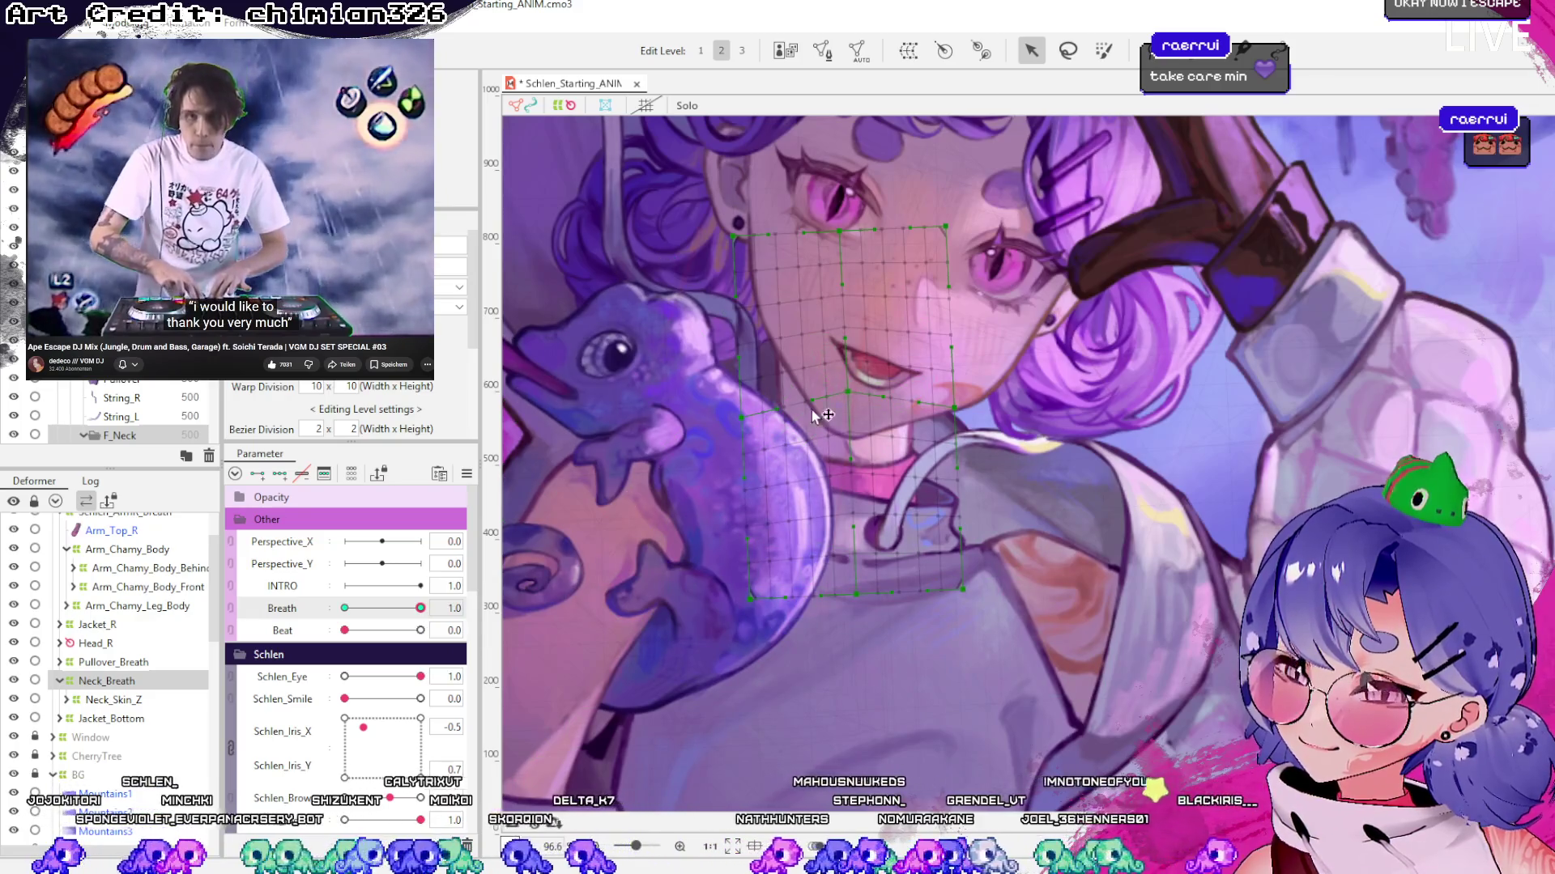
left_click(105, 644)
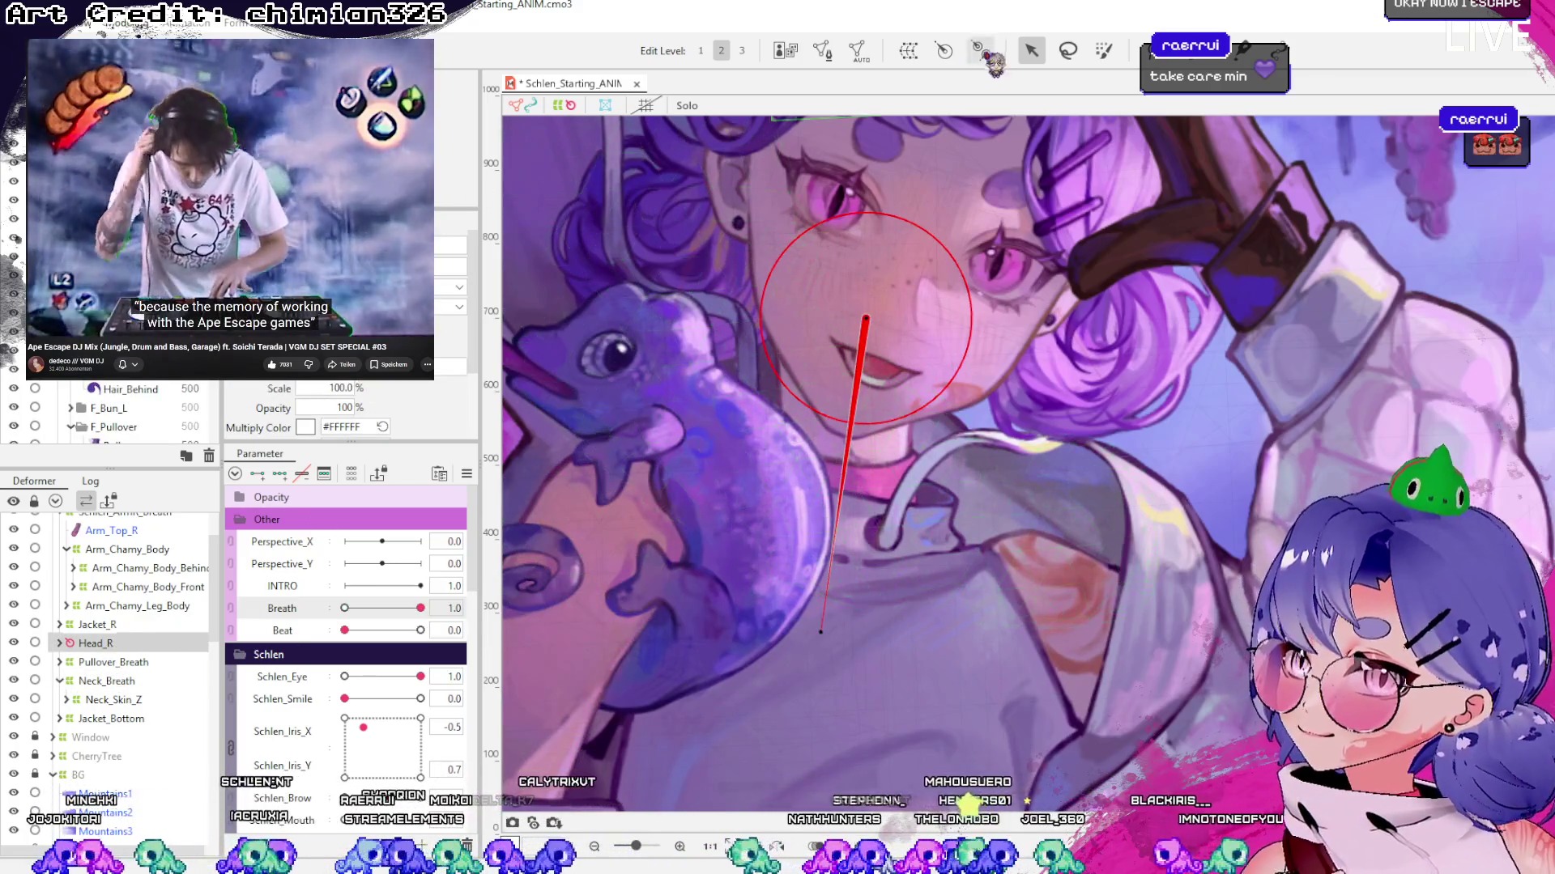
Clear the selection, collapse the tree to Schlen's top-level groups, and select Head_R, then Head_Breath
key("ctrl+a")
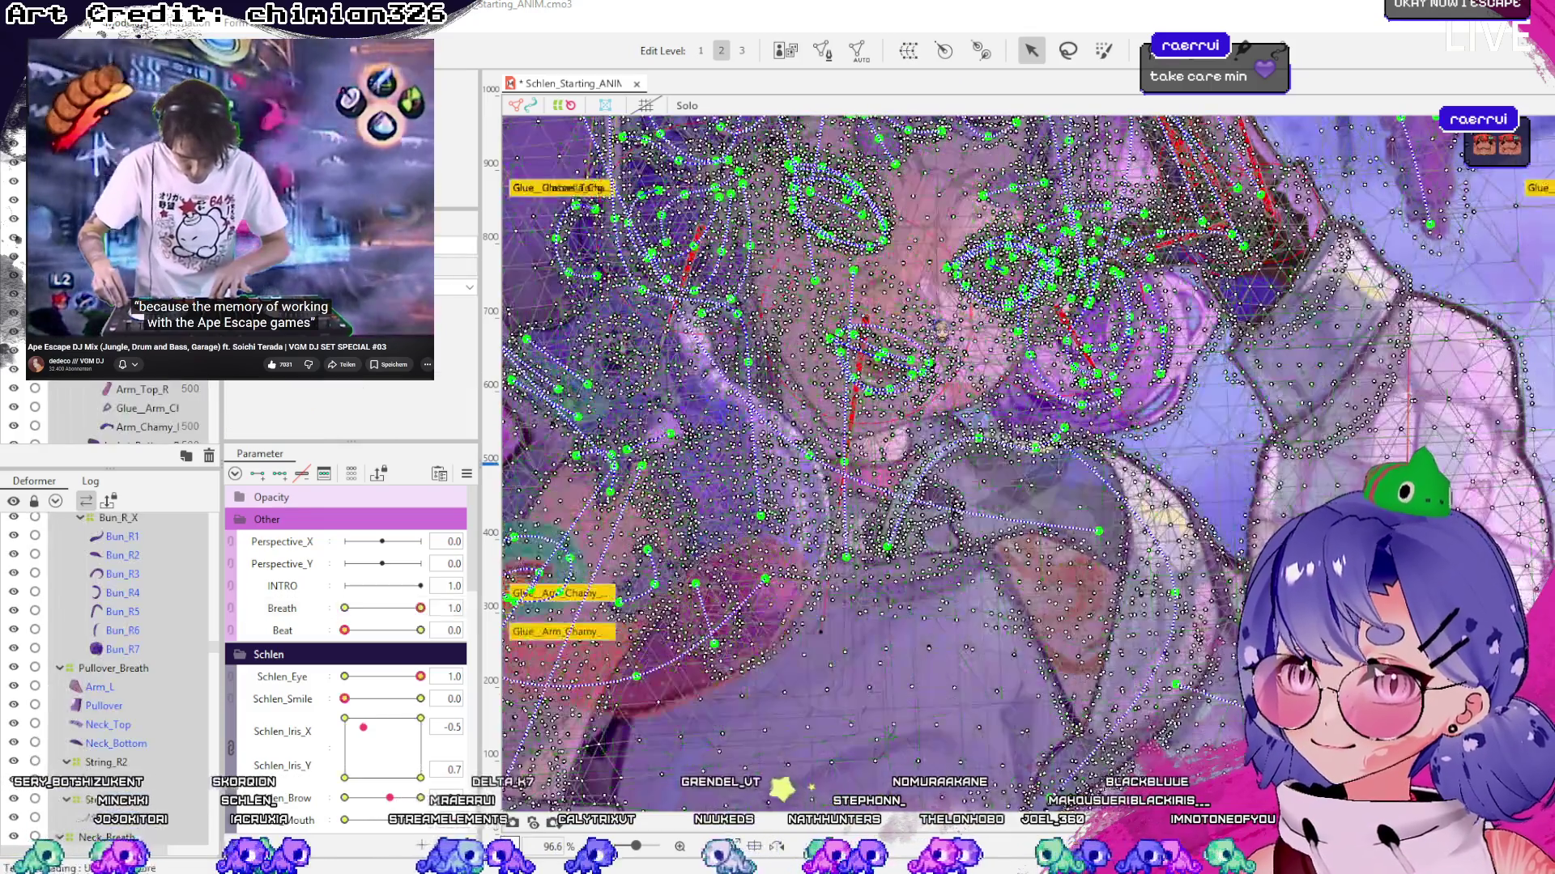
scroll(1013, 559, "down", 5)
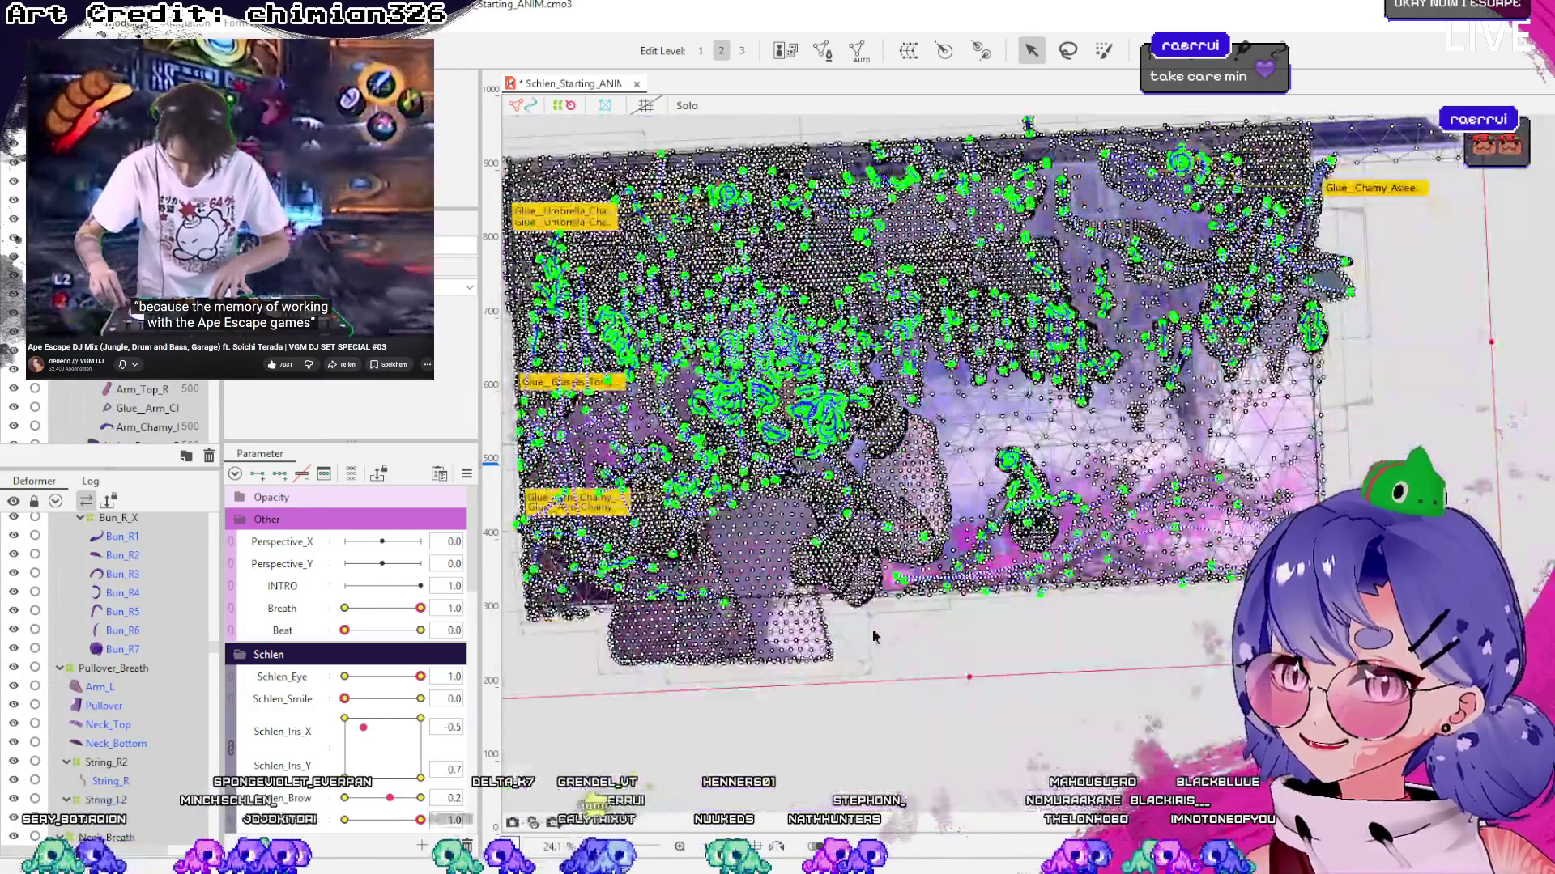
left_click(995, 766)
scroll(995, 767, "up", 3)
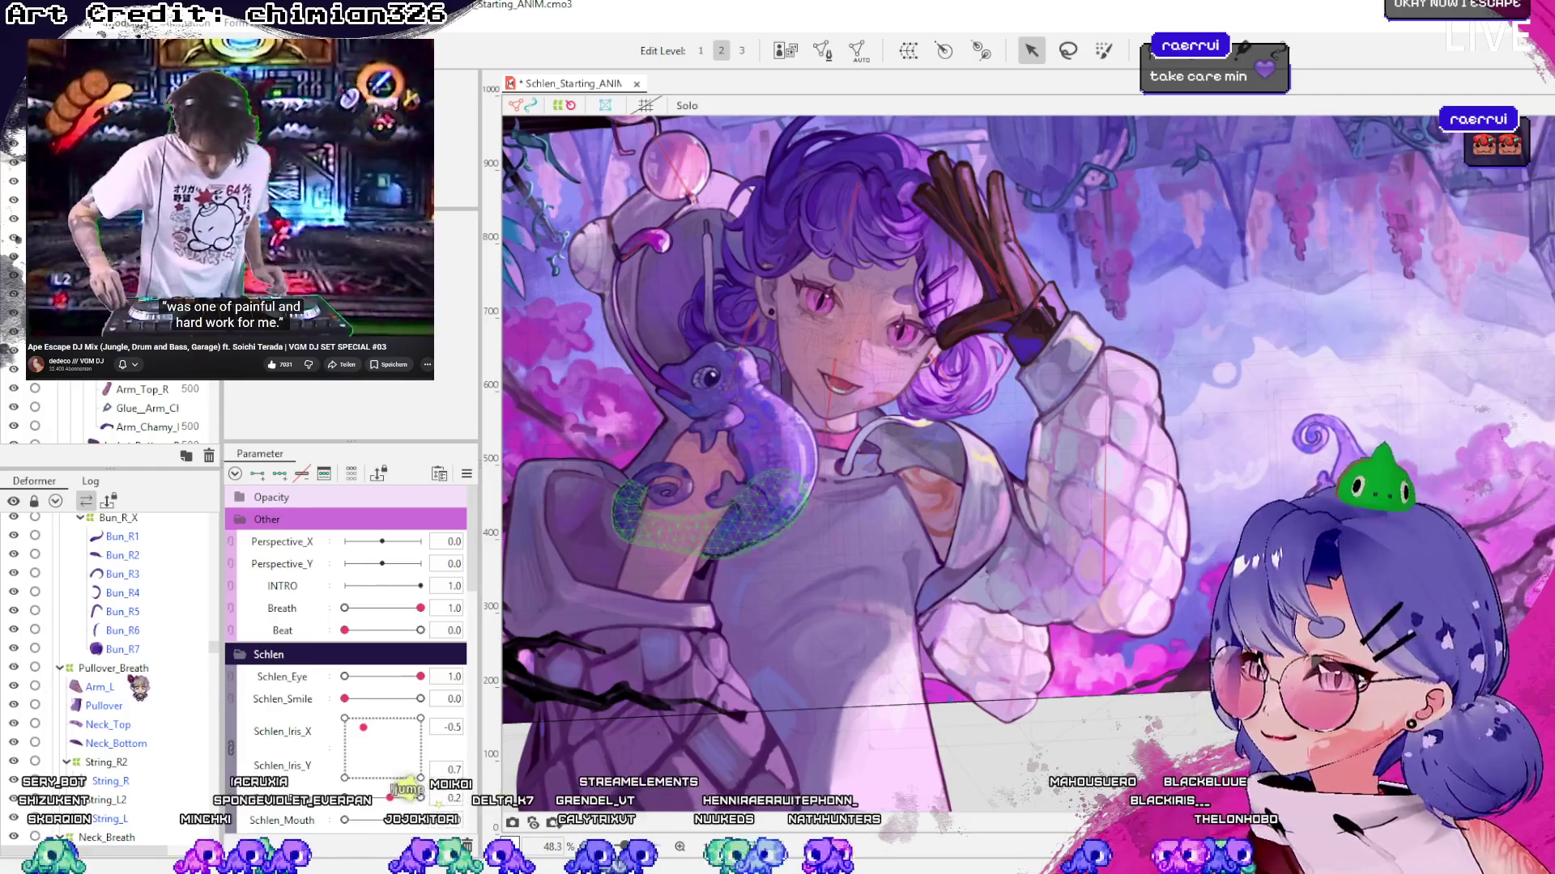
left_click(84, 502)
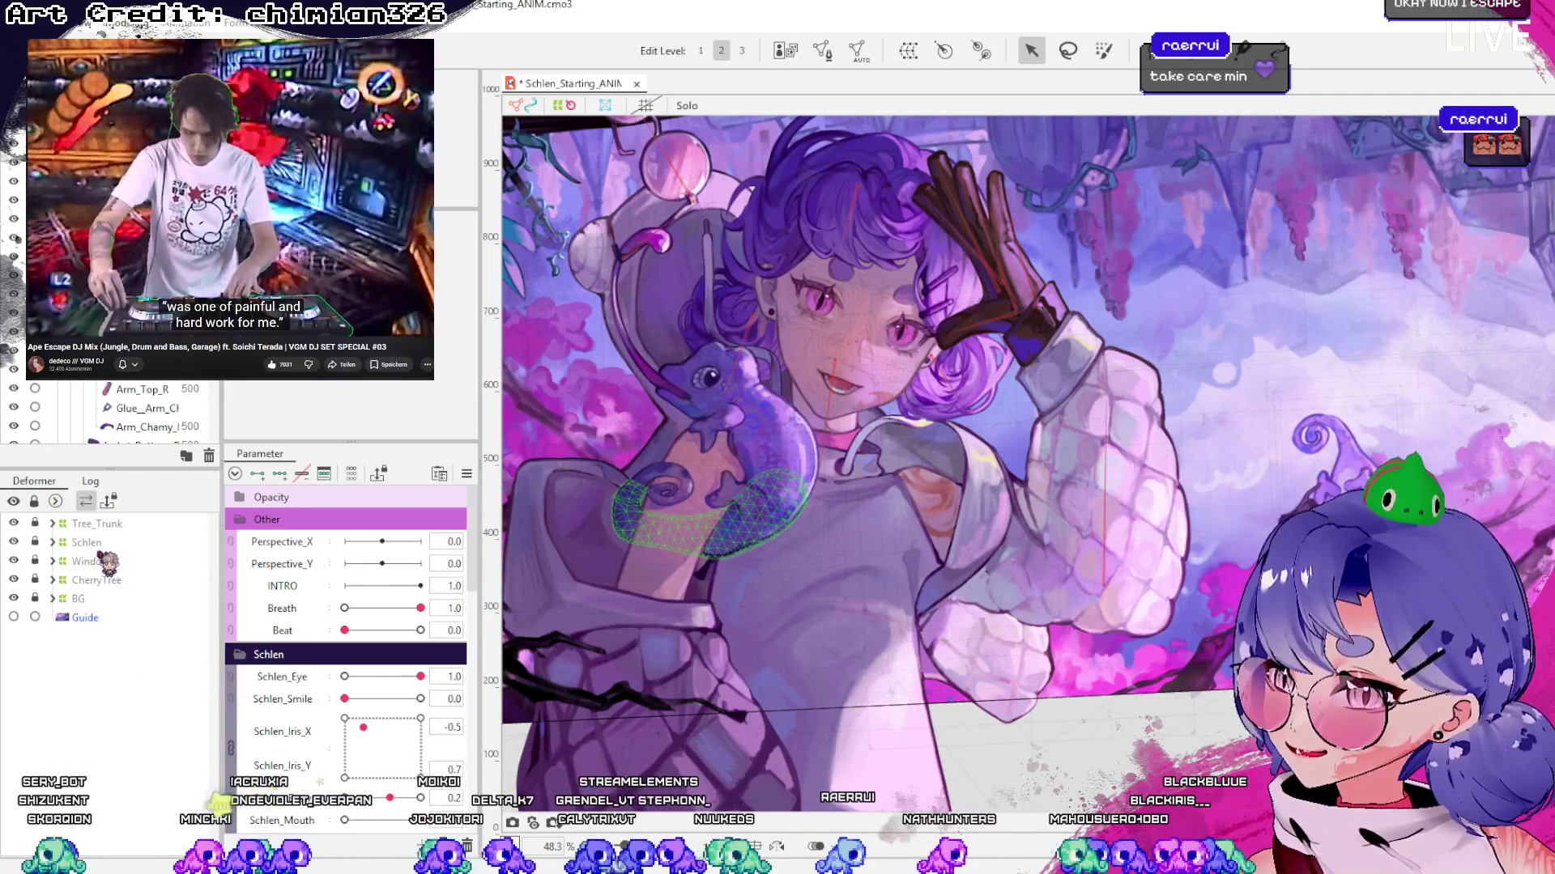
left_click(52, 543)
left_click(95, 618)
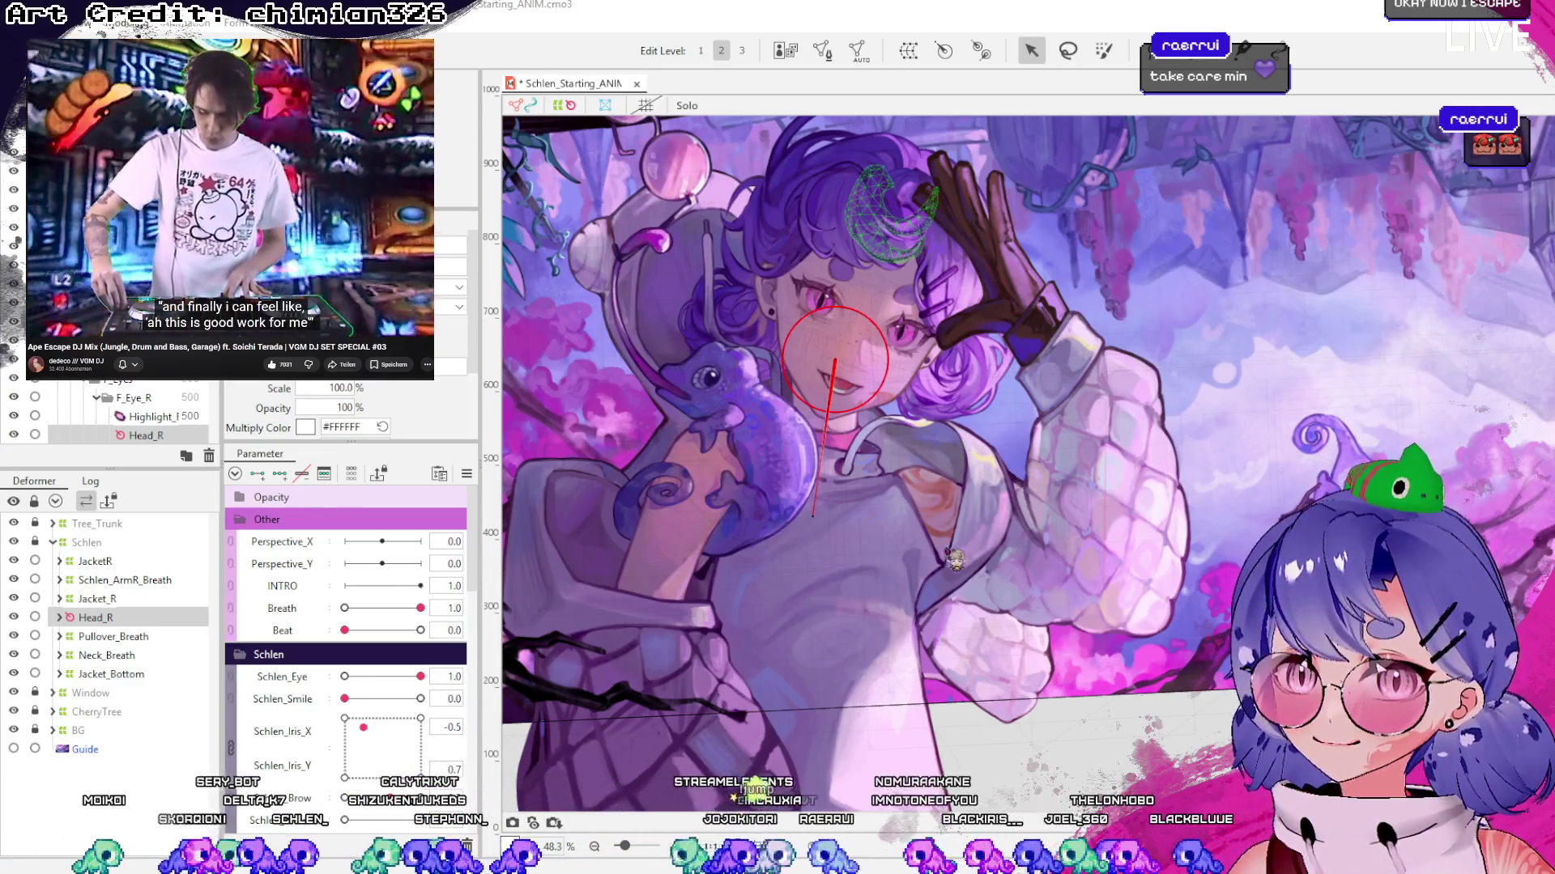
left_click(938, 571)
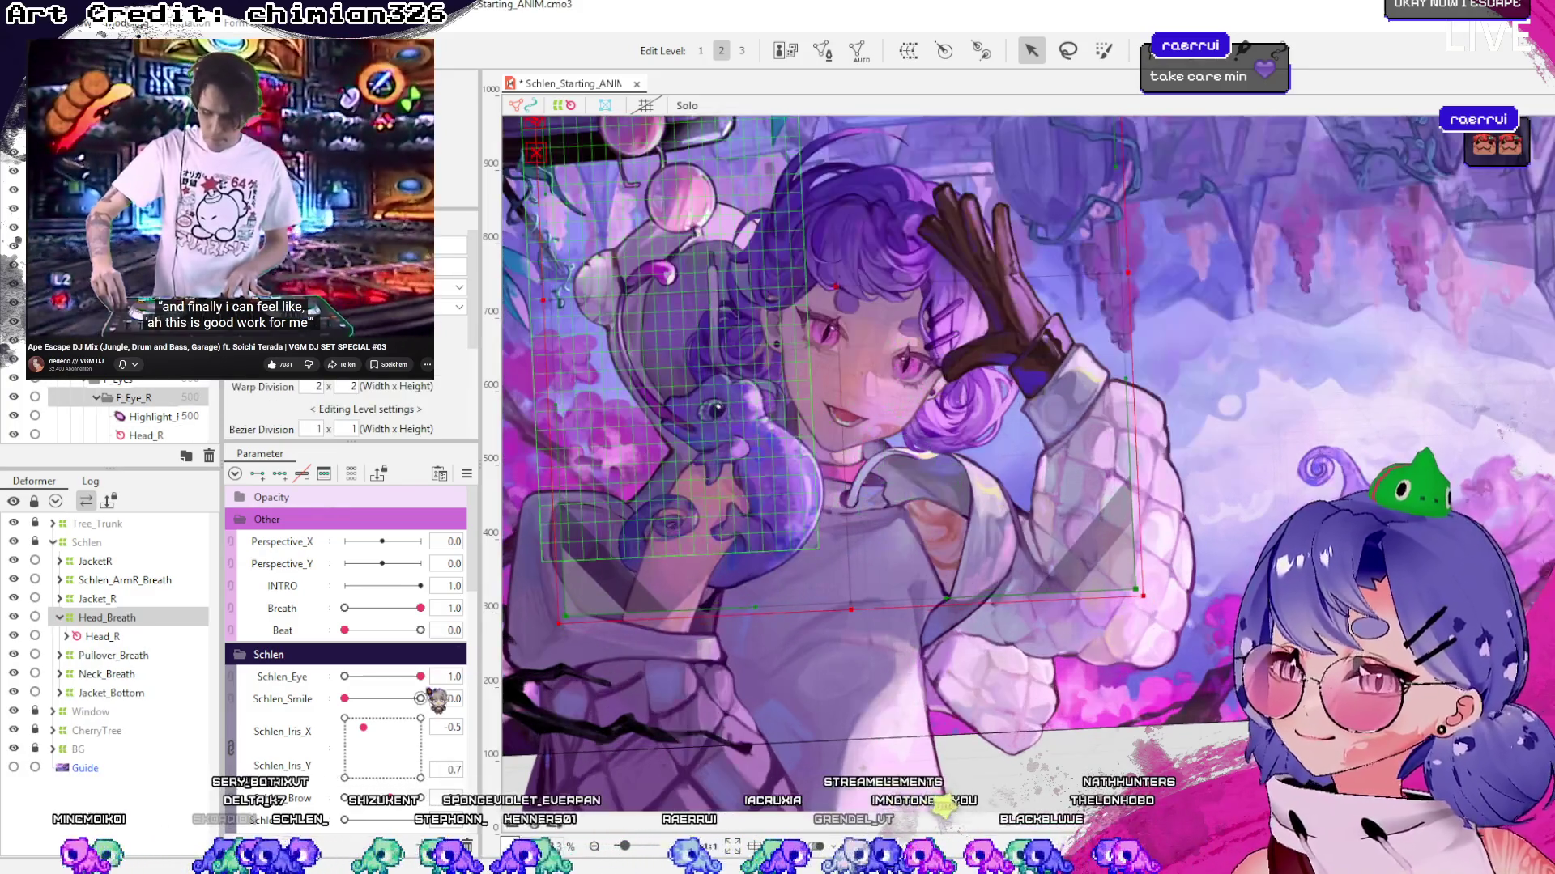
Sweep Breath between 0 and 1 to check the Head_Breath warp, then save
left_click_drag(420, 608, 344, 608)
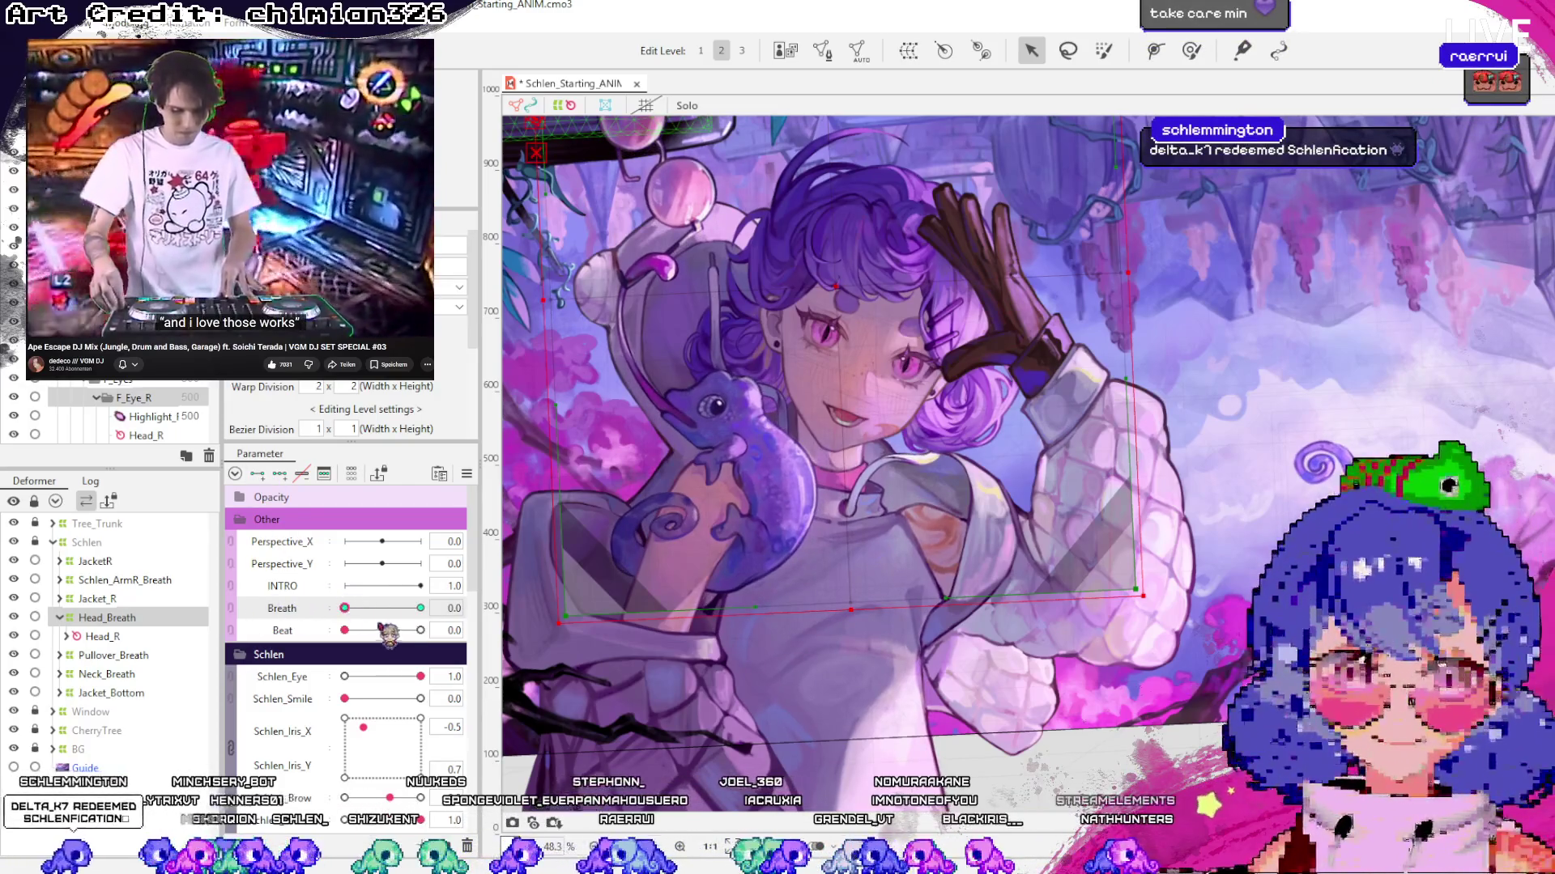
left_click_drag(349, 608, 420, 608)
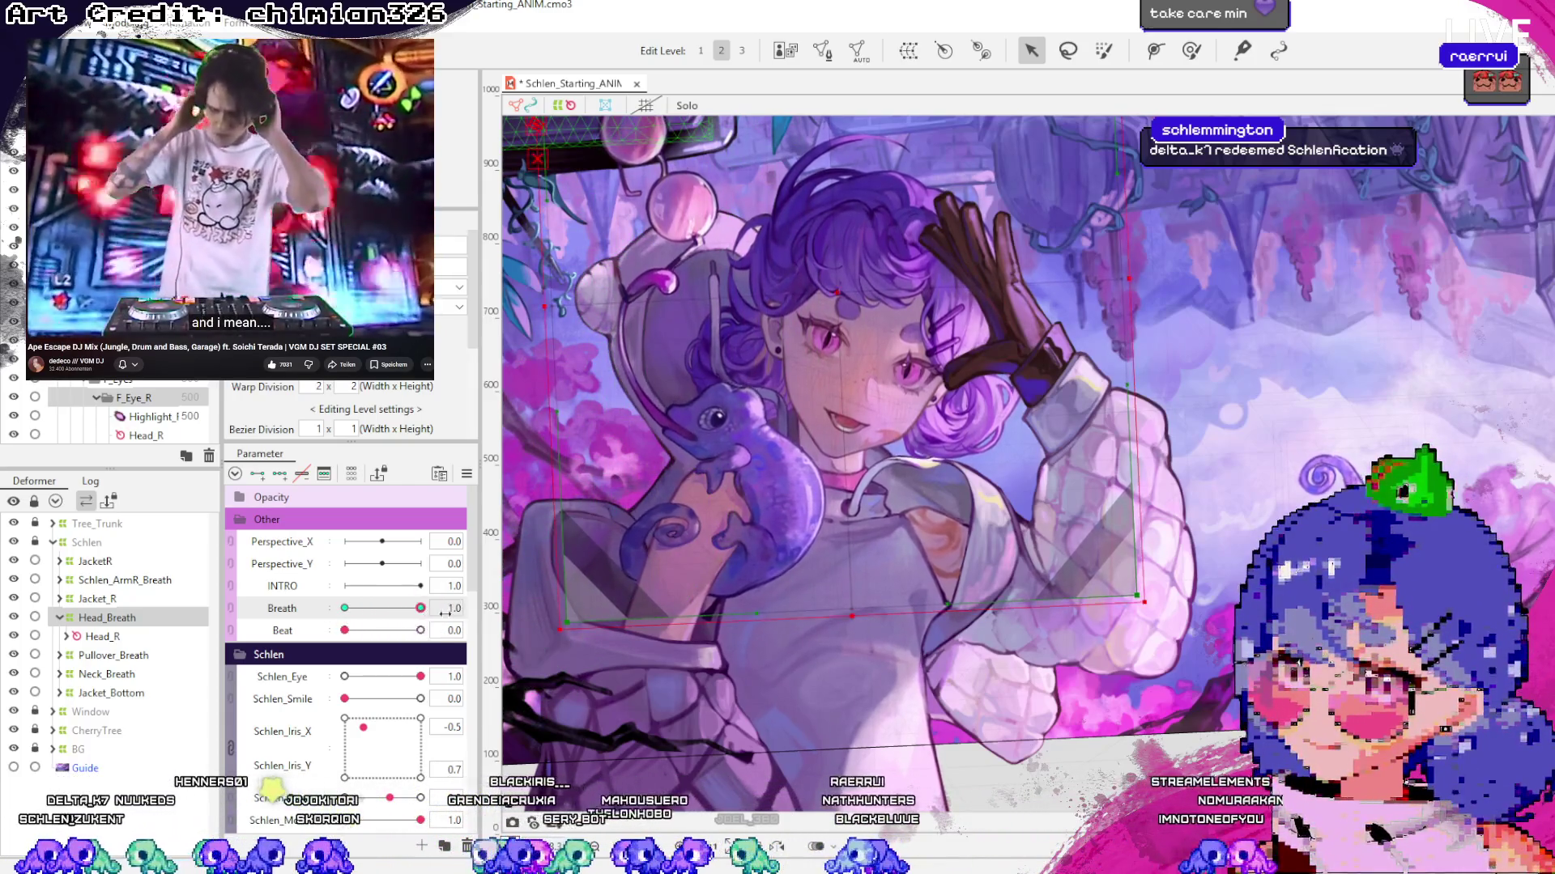
mouse_move(418, 608)
left_mouse_down()
mouse_move(354, 608)
mouse_move(420, 608)
left_mouse_up()
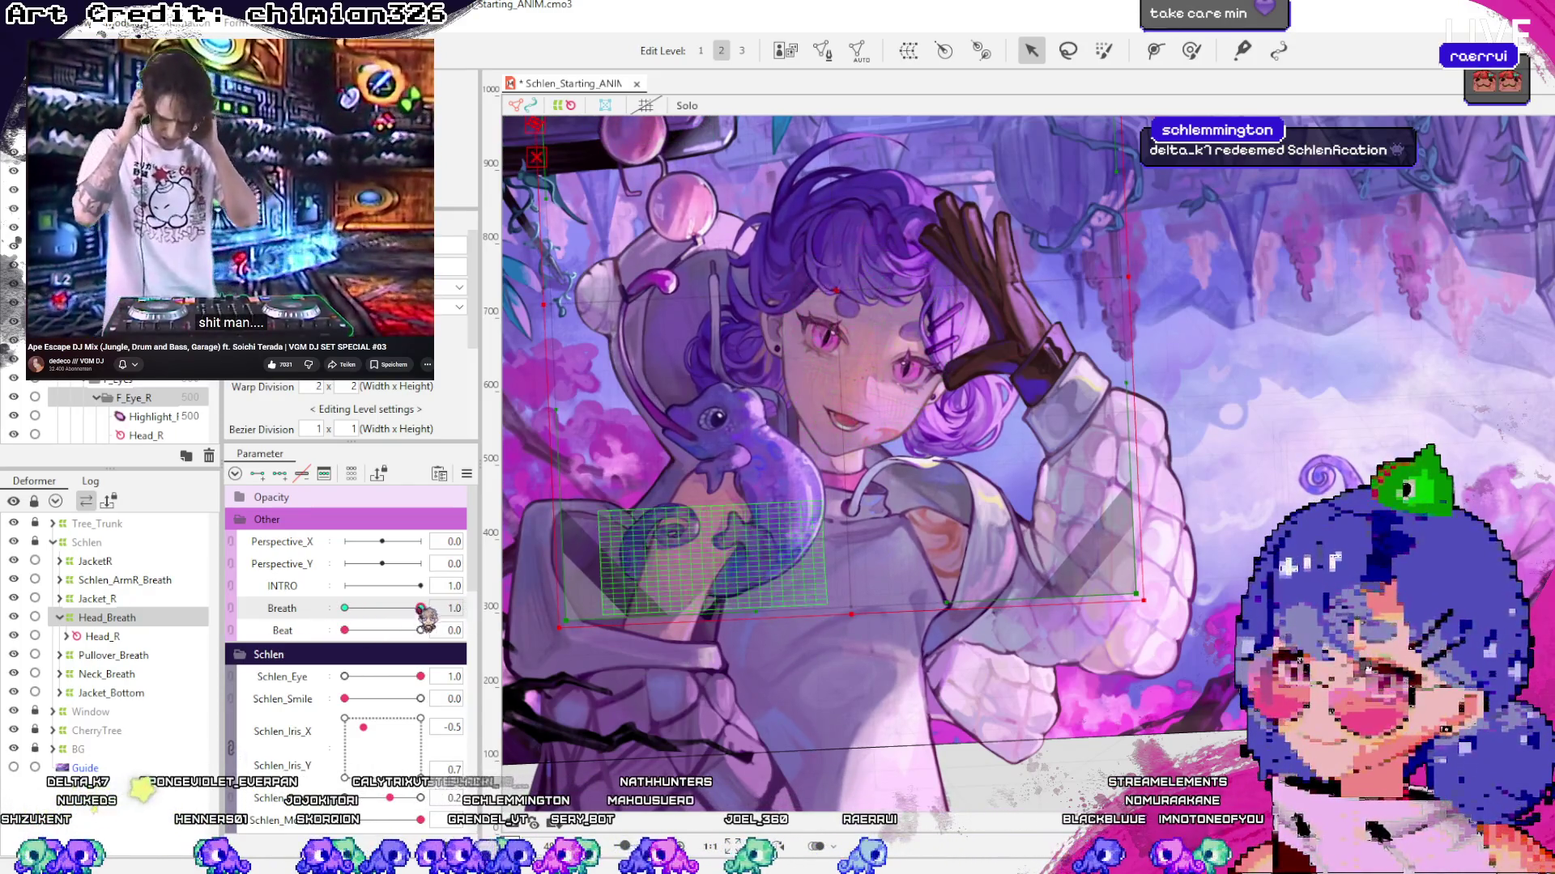
mouse_move(421, 608)
left_mouse_down()
mouse_move(381, 608)
mouse_move(421, 608)
left_mouse_up()
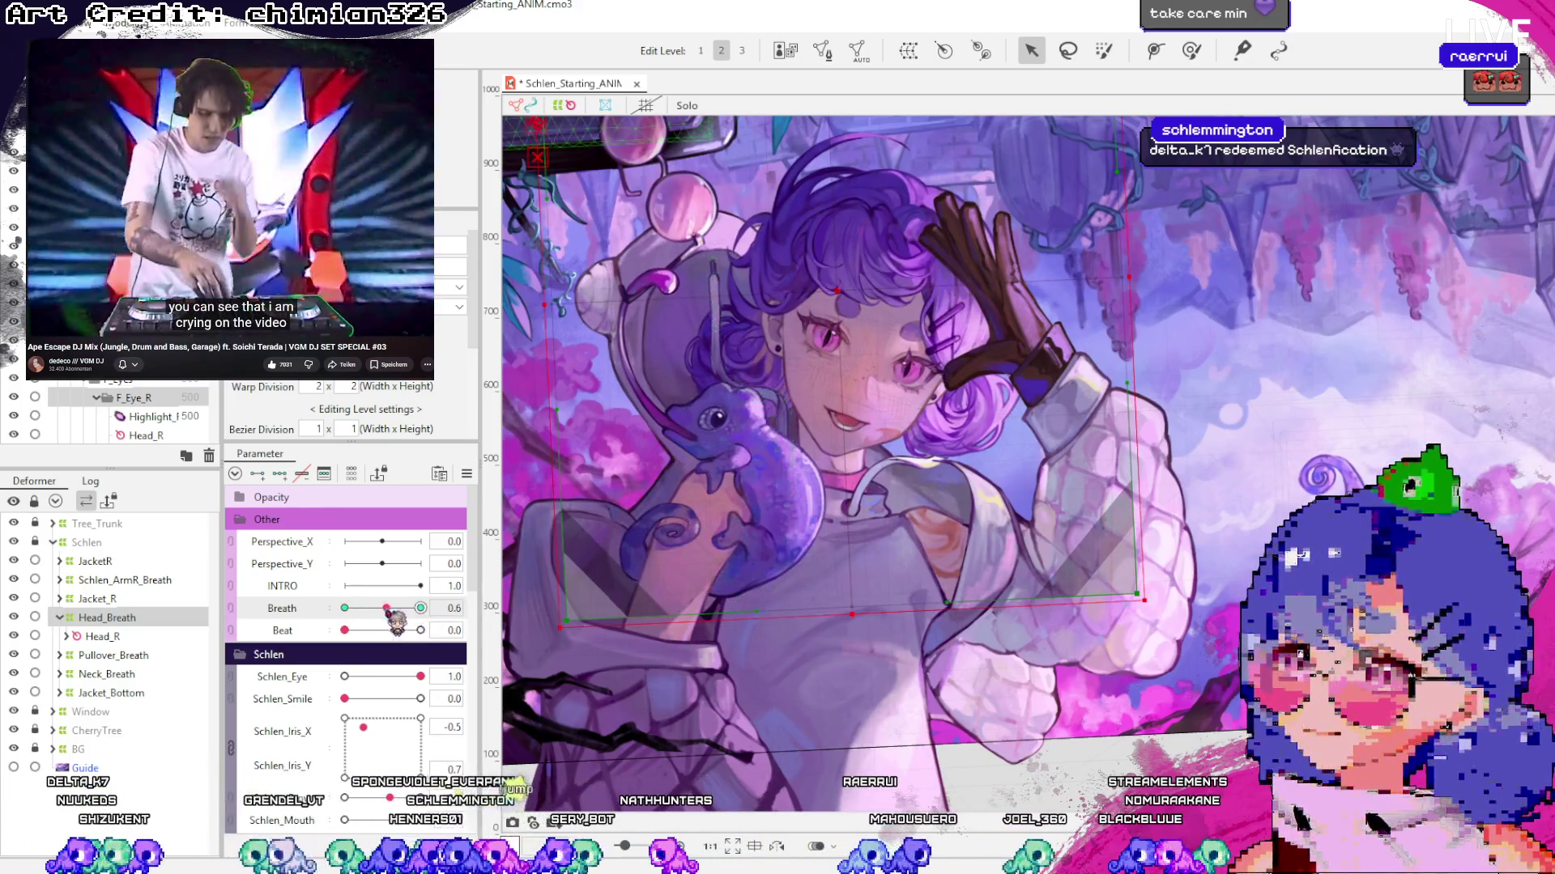
mouse_move(389, 609)
left_mouse_down()
mouse_move(344, 608)
mouse_move(441, 637)
mouse_move(338, 640)
mouse_move(508, 635)
left_mouse_up()
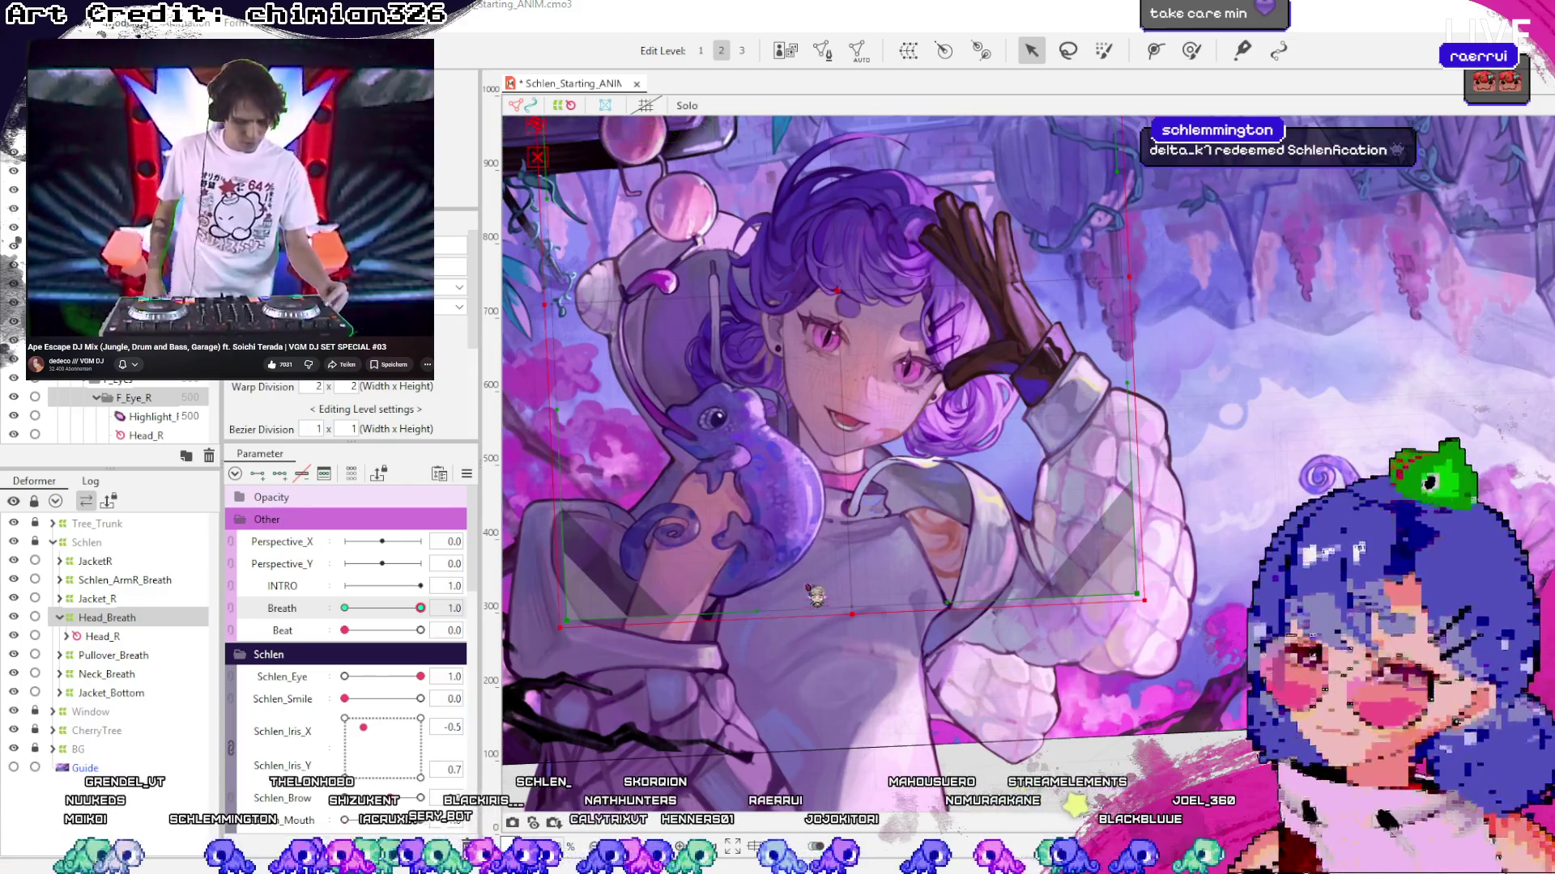
key("ctrl+s")
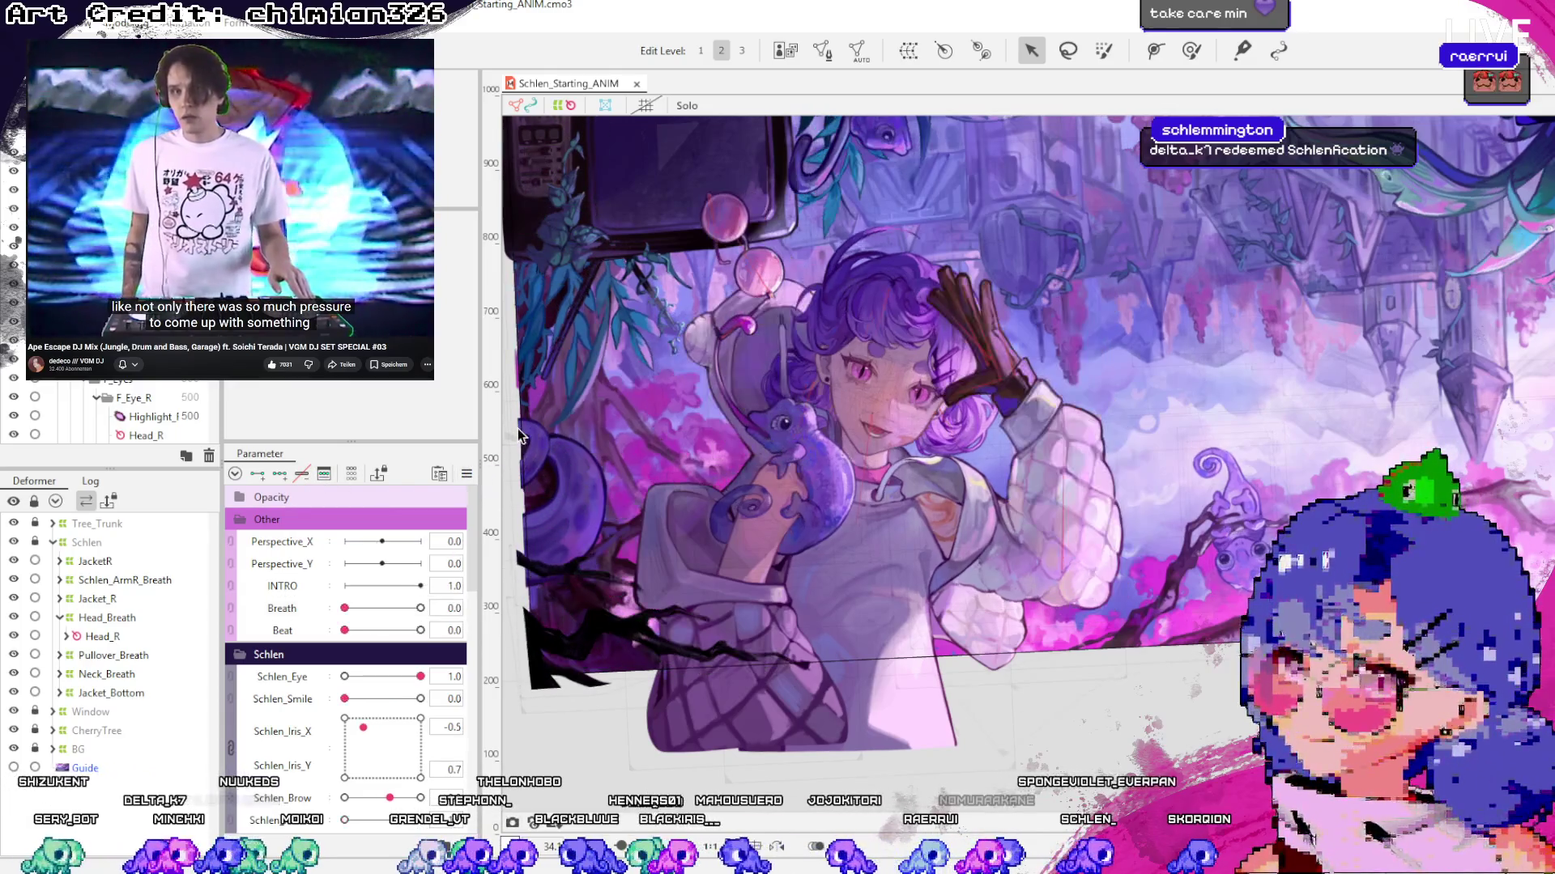
Review Neck_Breath, Jacket_Bottom and Jacket_R, undoing an accidental Jacket_R grid move
left_click(109, 675)
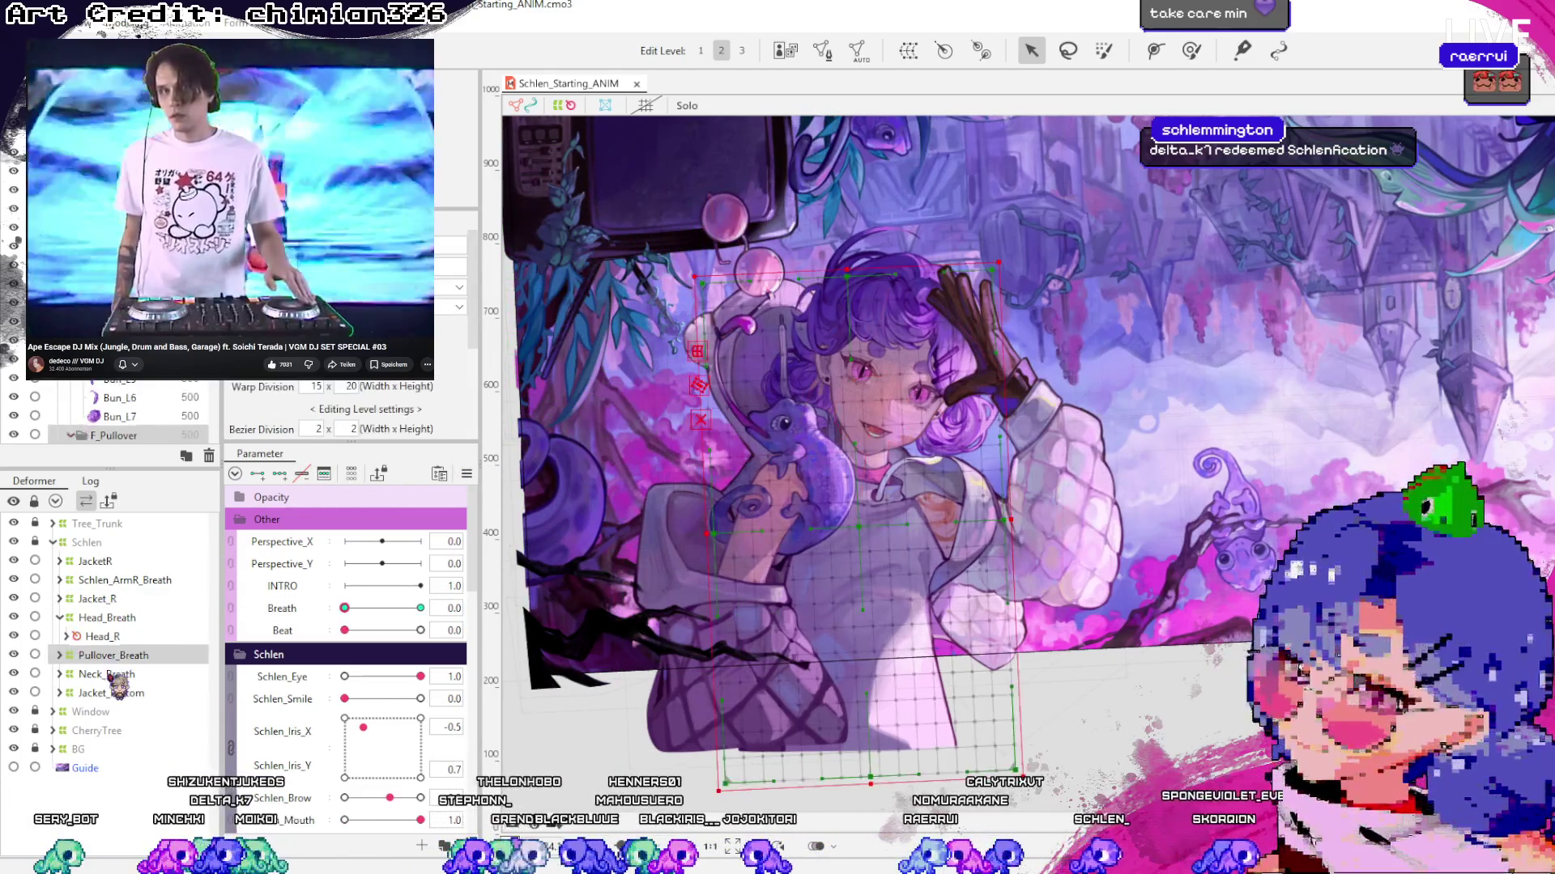
left_click(113, 693)
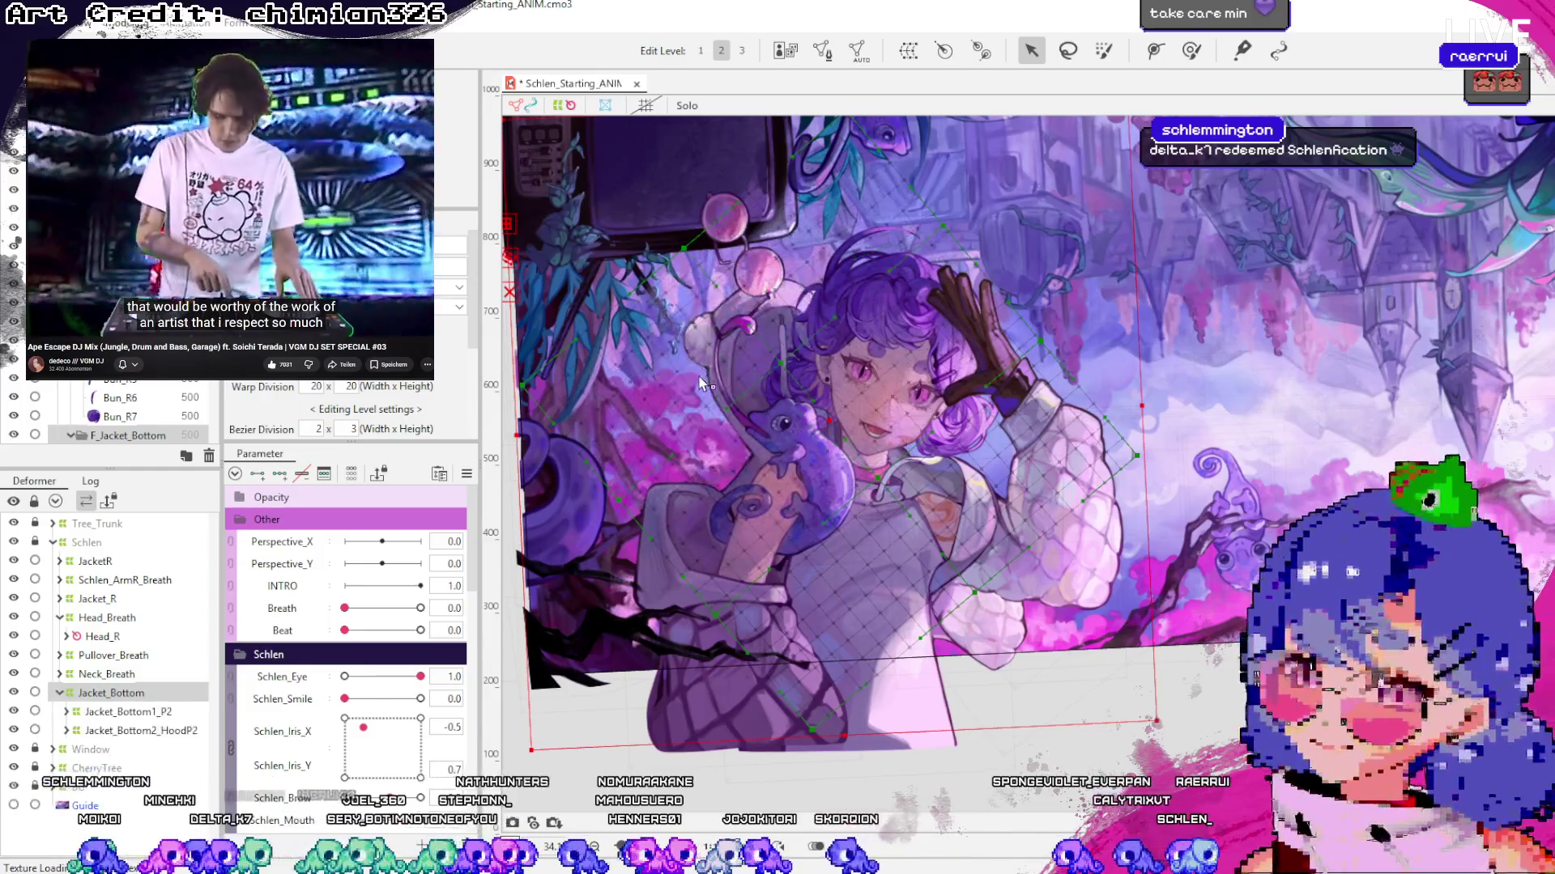
left_click(59, 693)
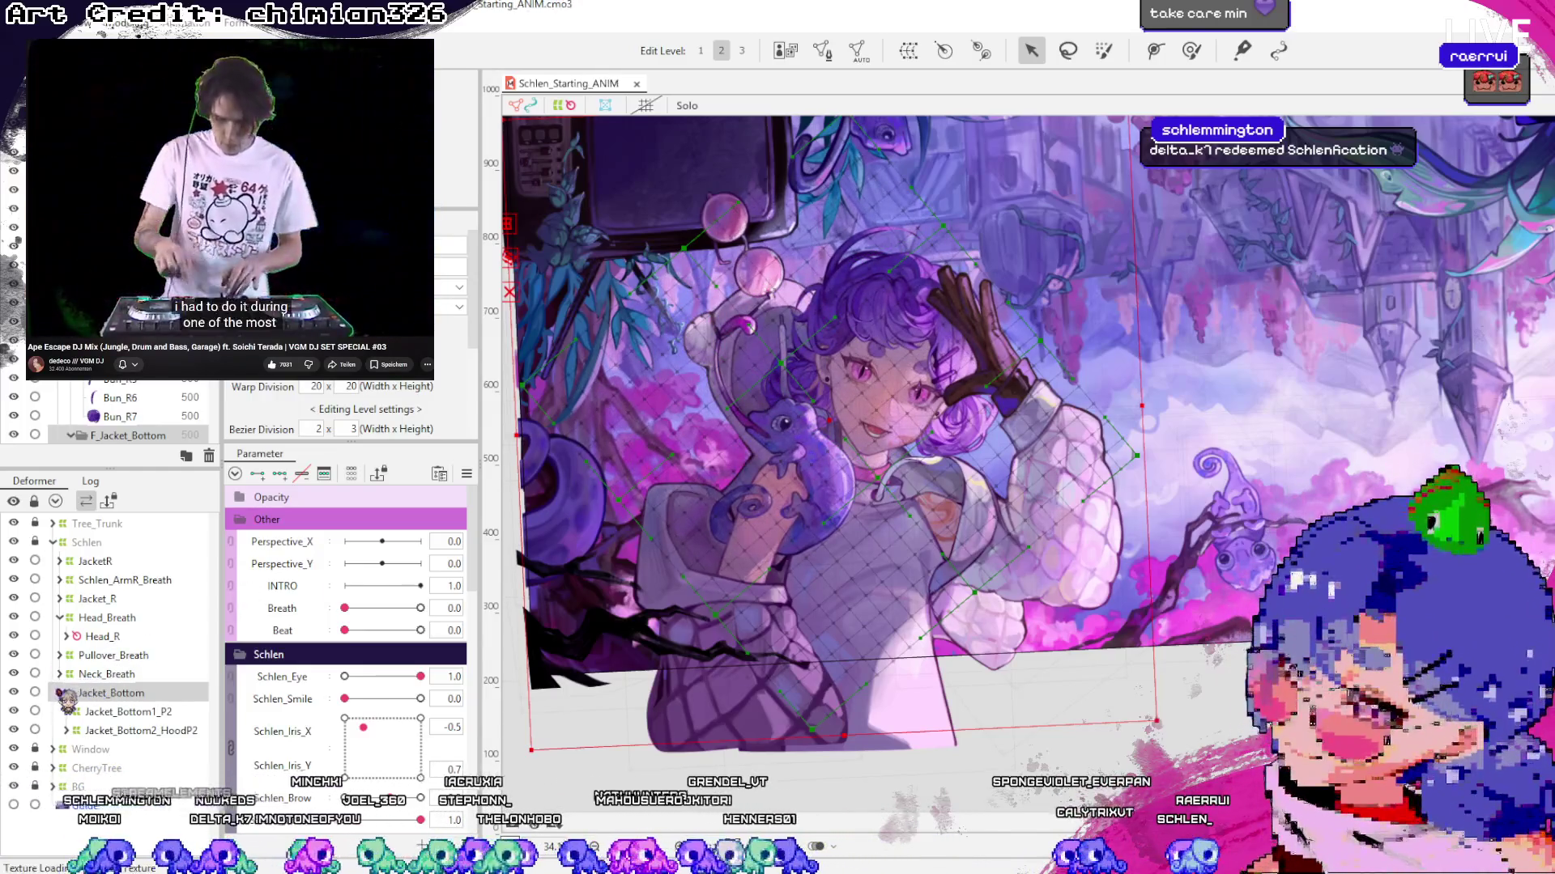
left_click(95, 599)
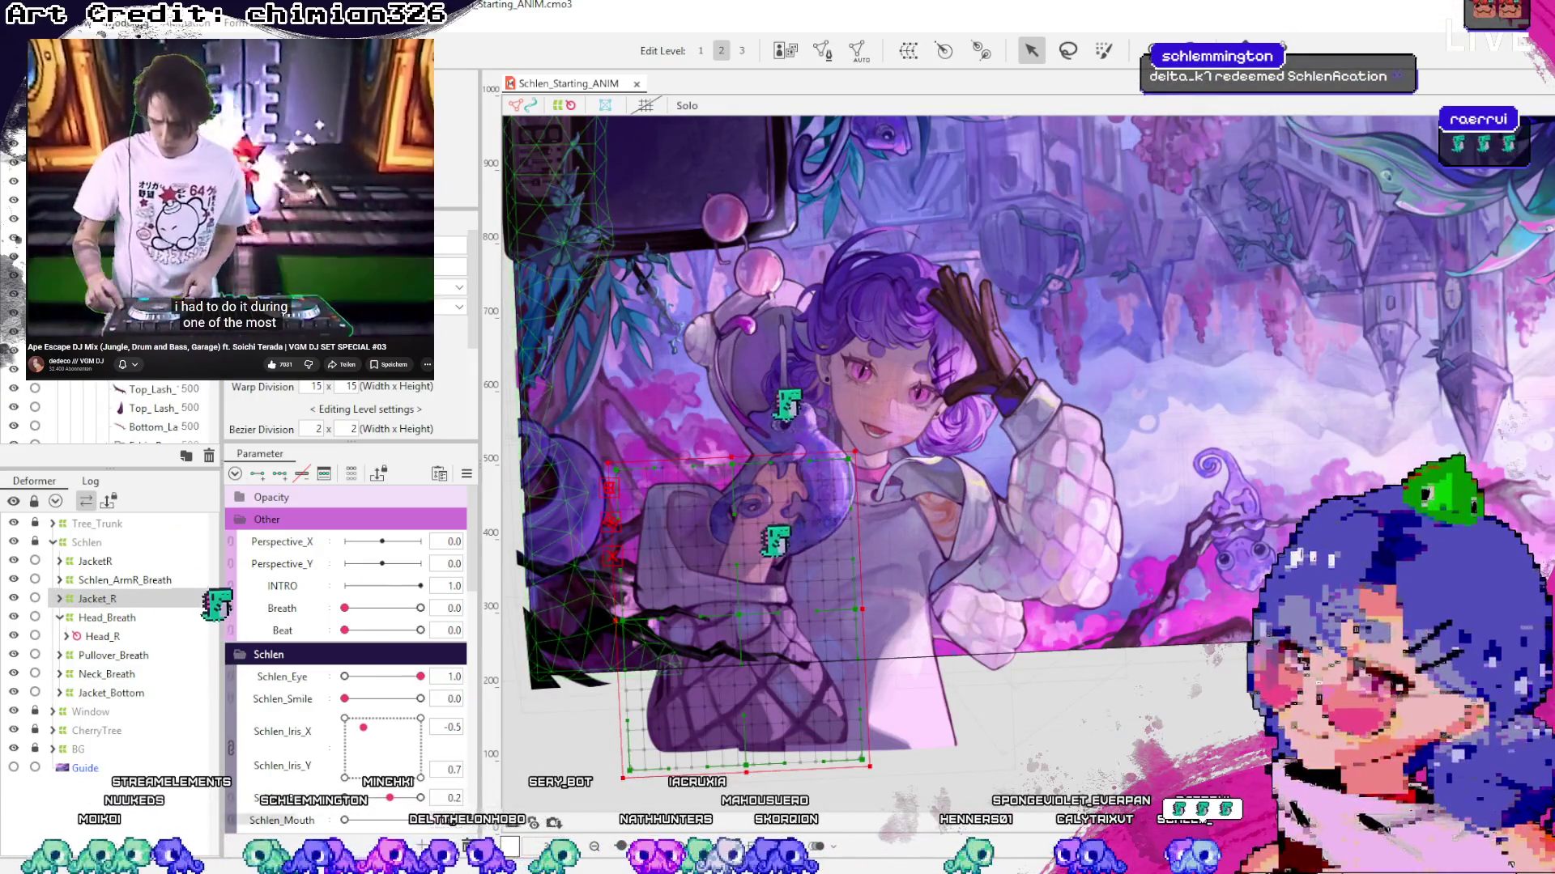
left_click_drag(617, 579, 599, 561)
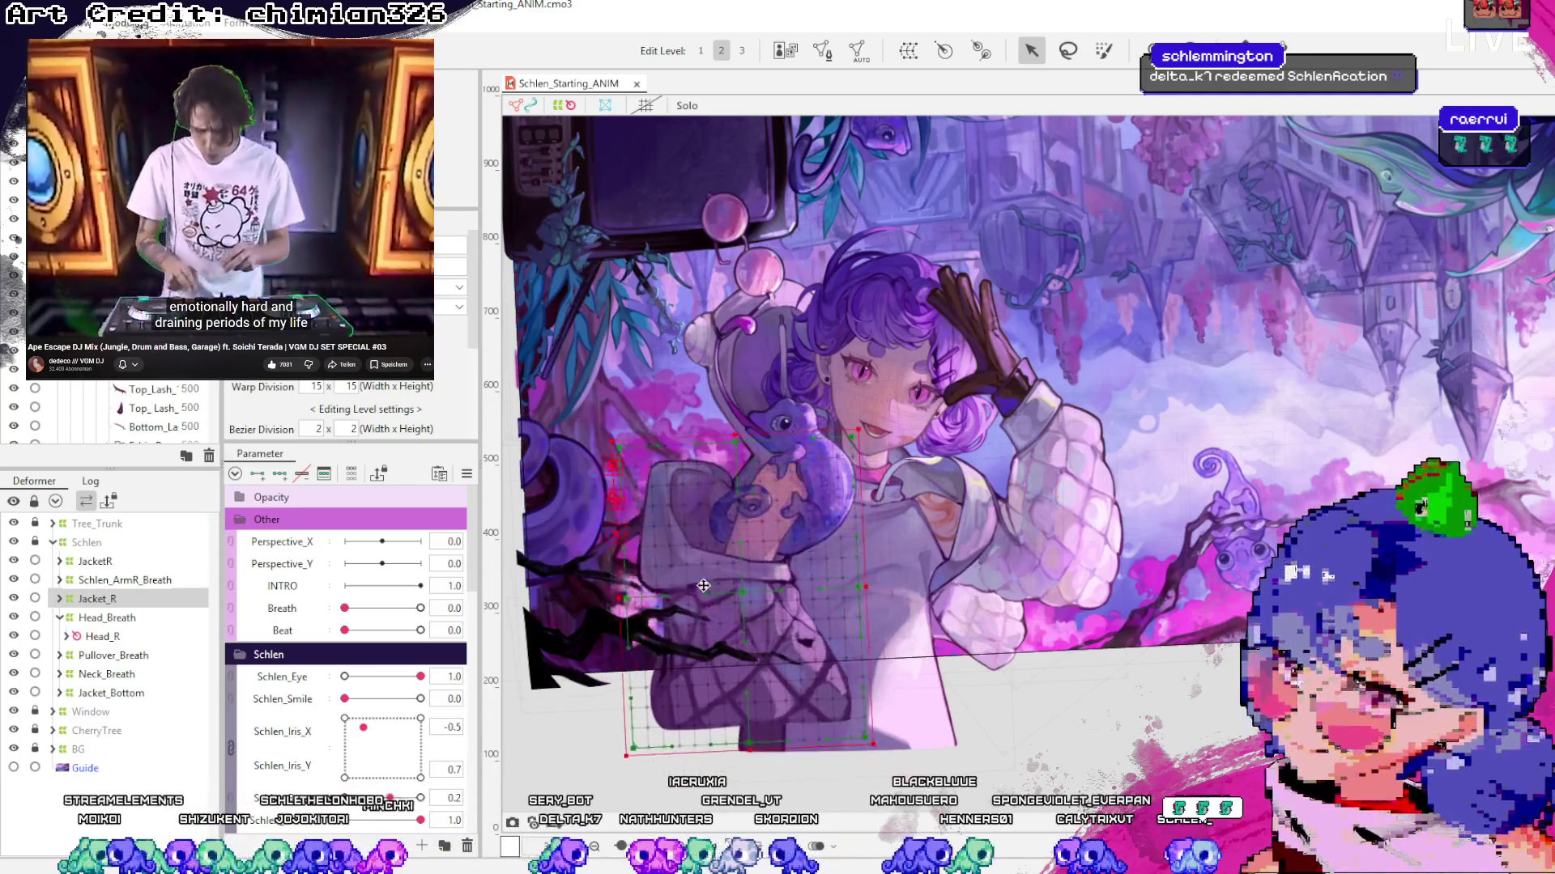
key("ctrl+z")
Check Jacket_R's three parts, then select Head_Breath and Schlen_ArmR_Breath
left_click(59, 599)
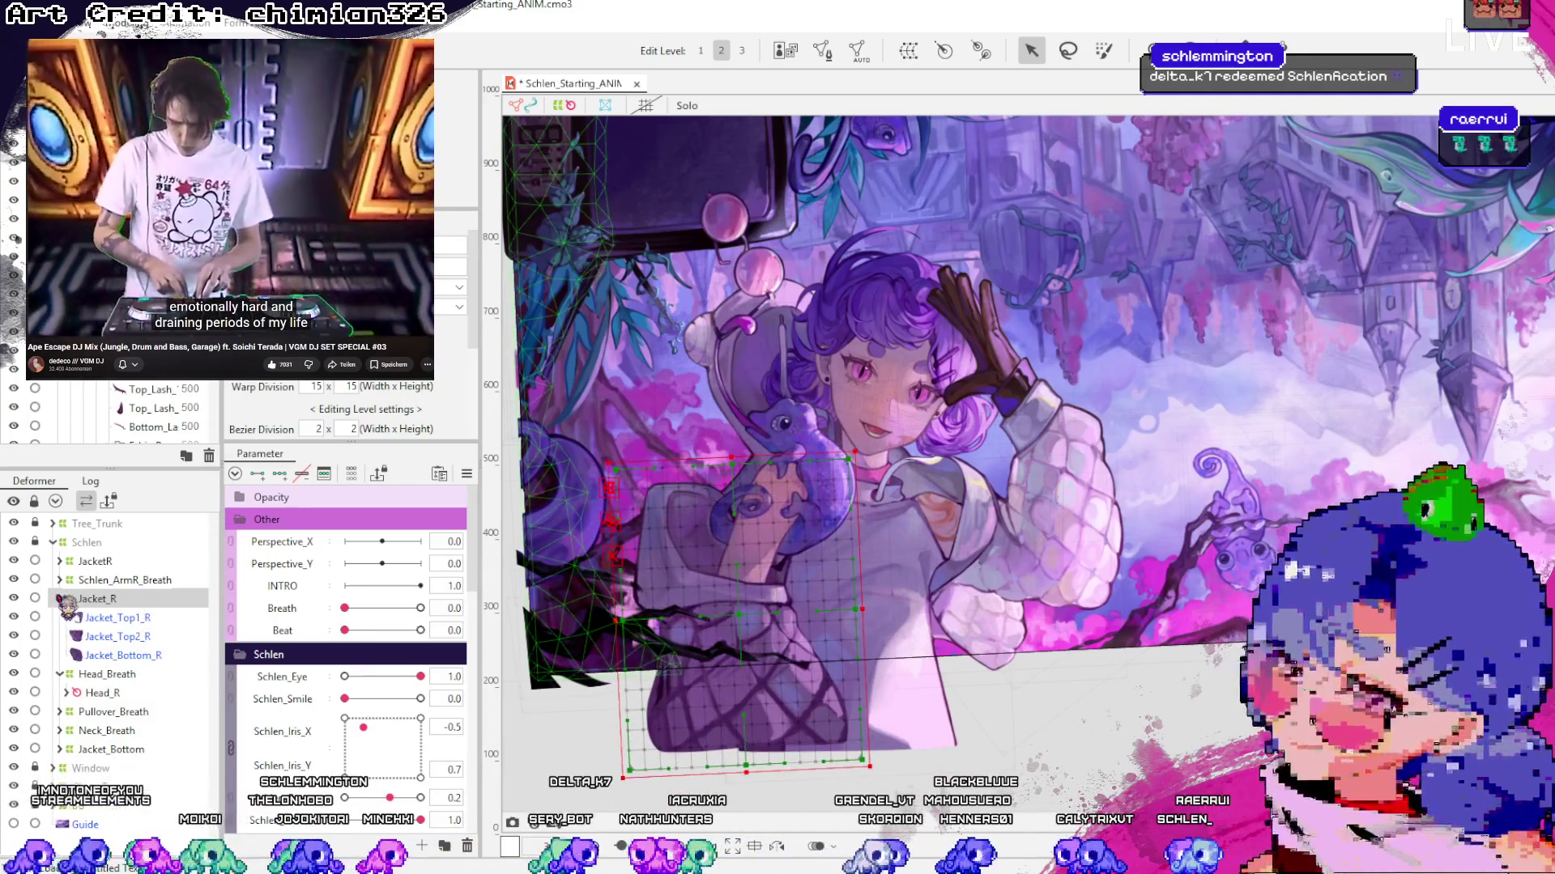
double_click(113, 599)
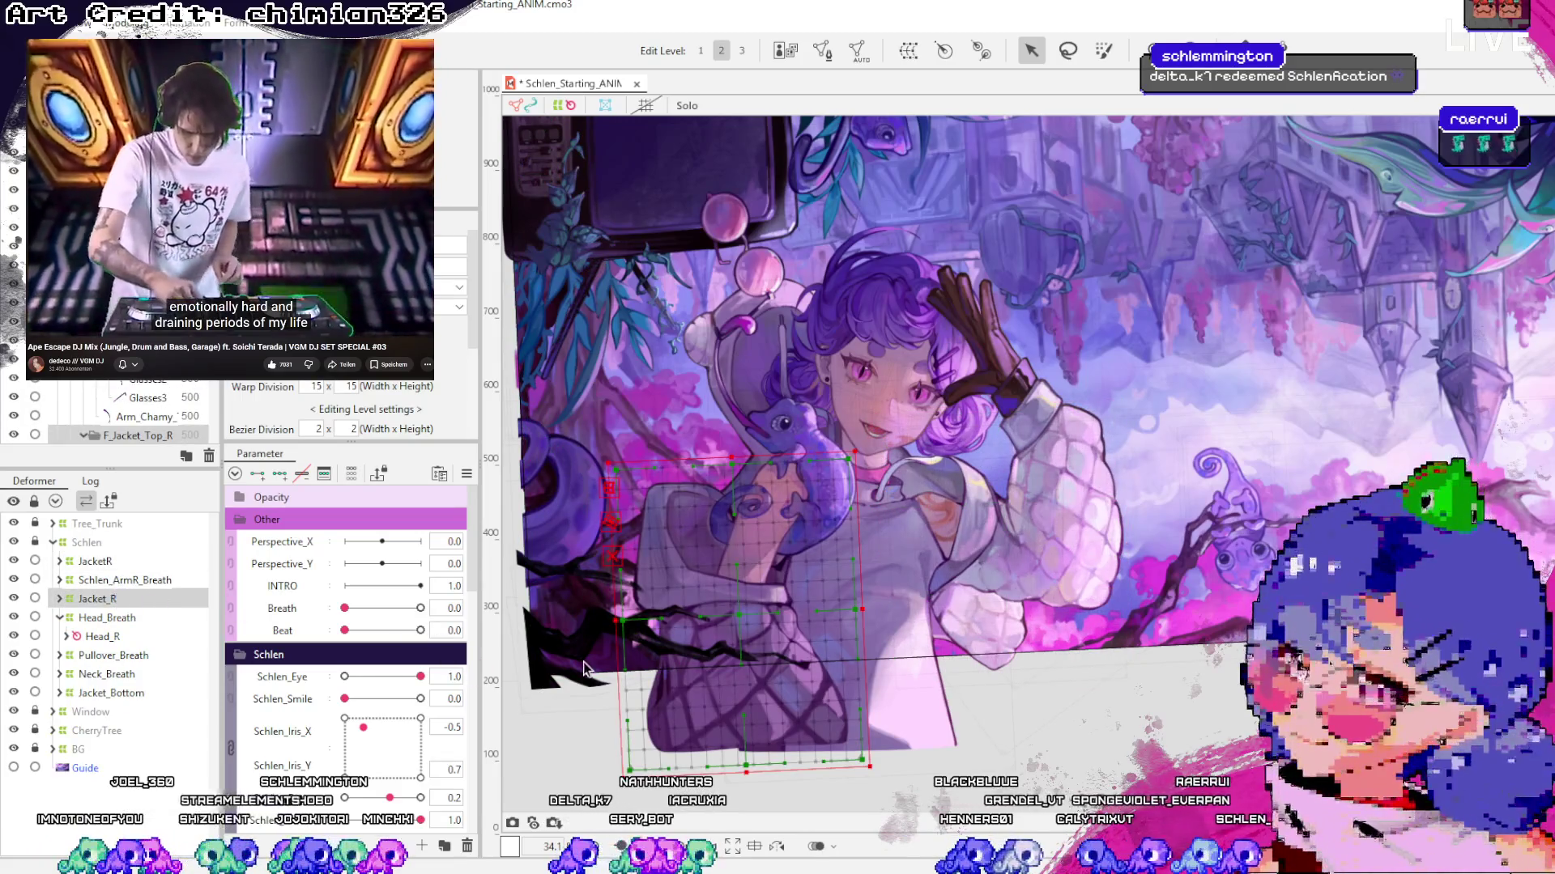
double_click(85, 600)
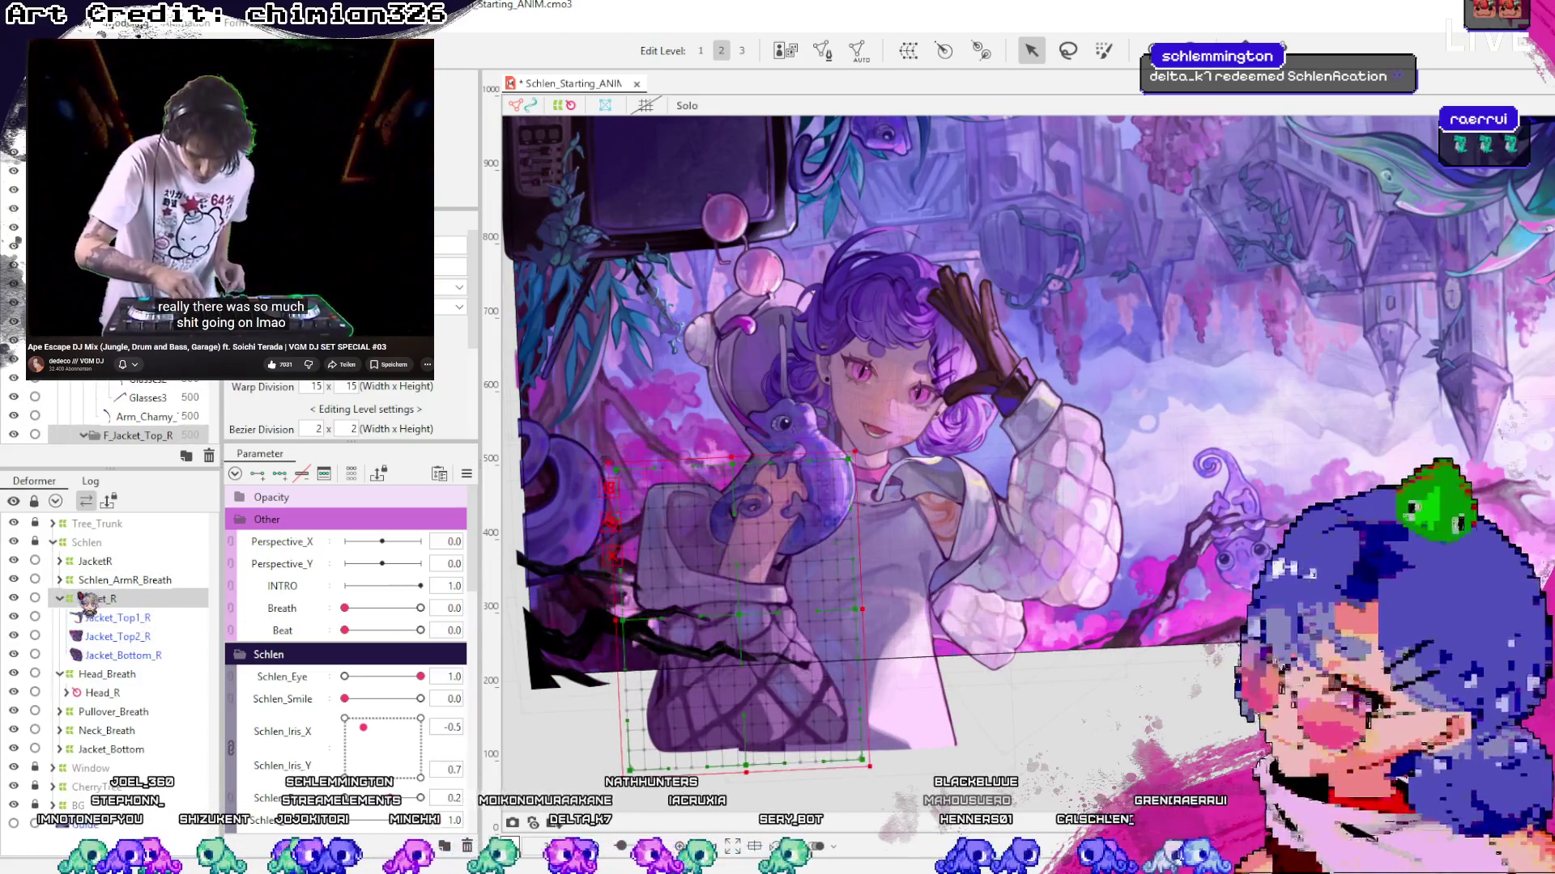
double_click(69, 601)
left_click(122, 619)
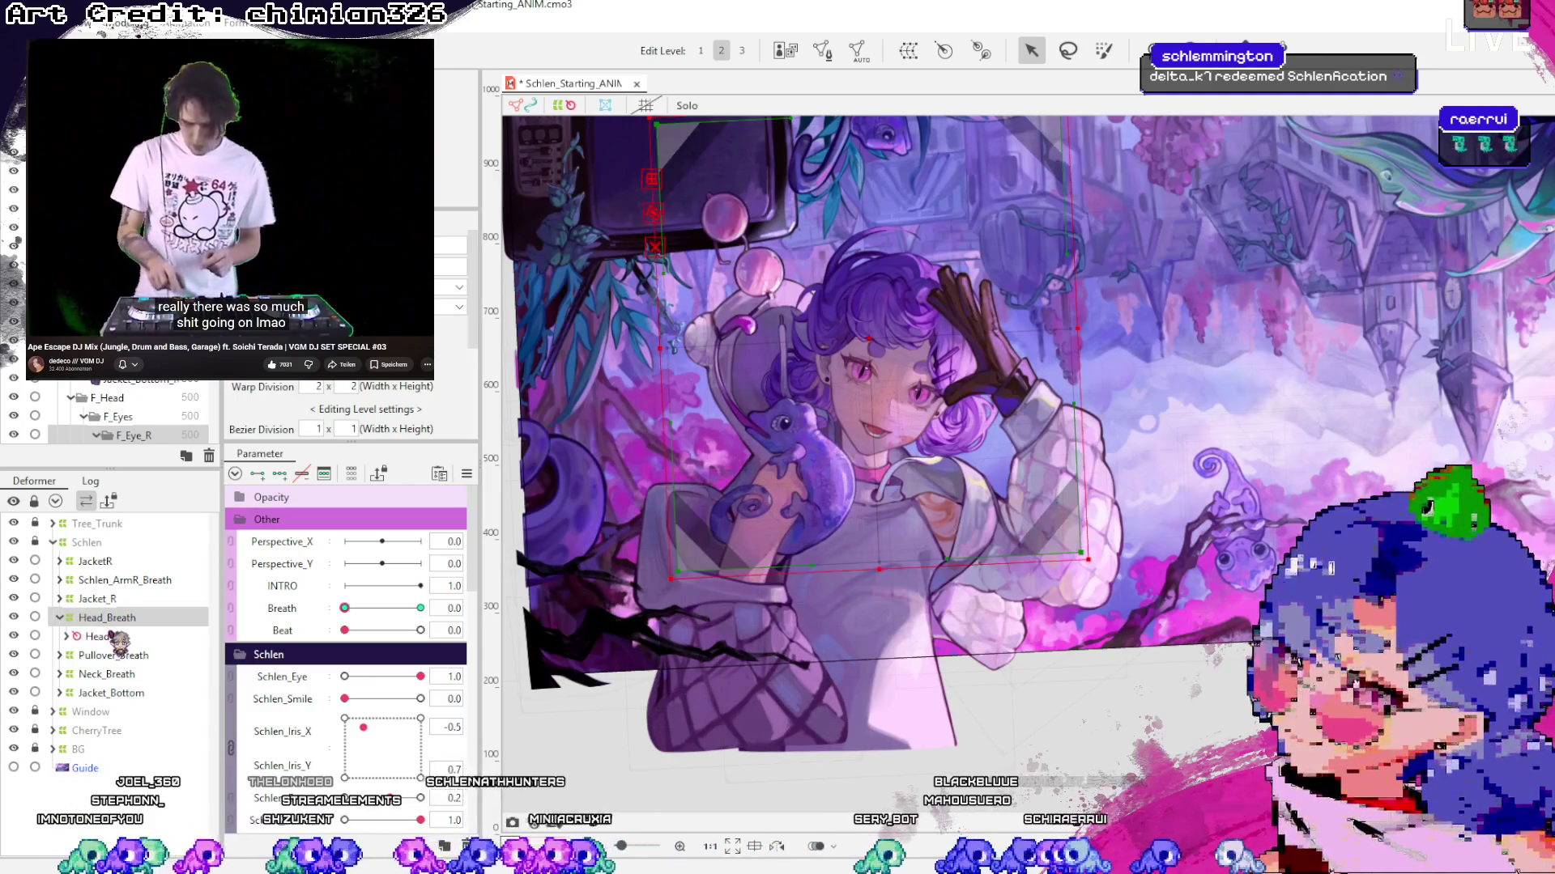
left_click(141, 581)
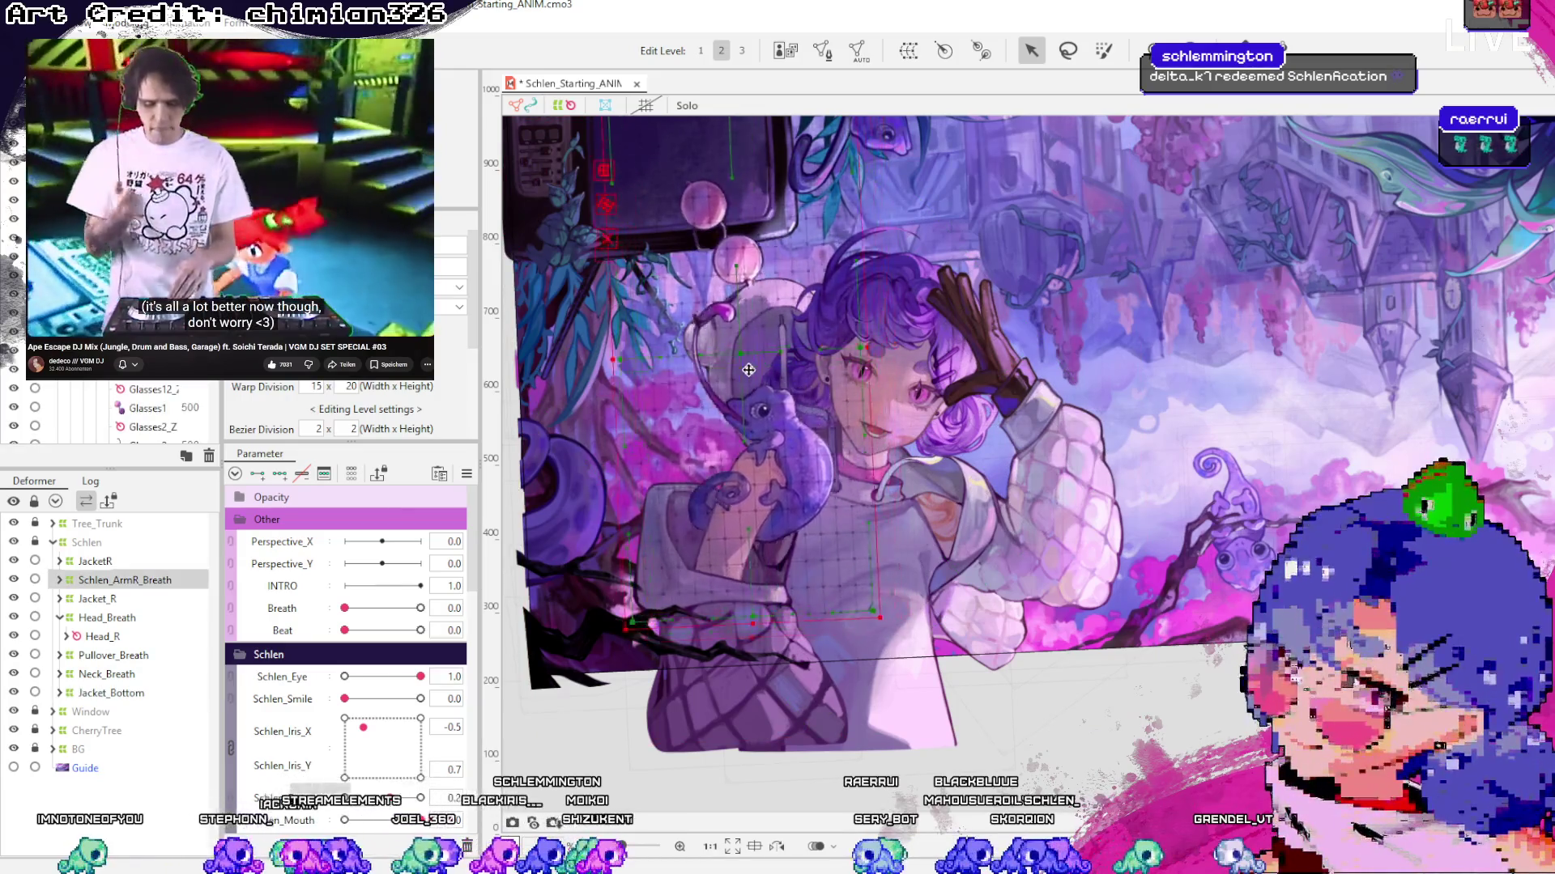
Expand Schlen_ArmR_Breath and sweep Breath between 0 and 1 to check the arm, leaving it at 1.0
key("Right")
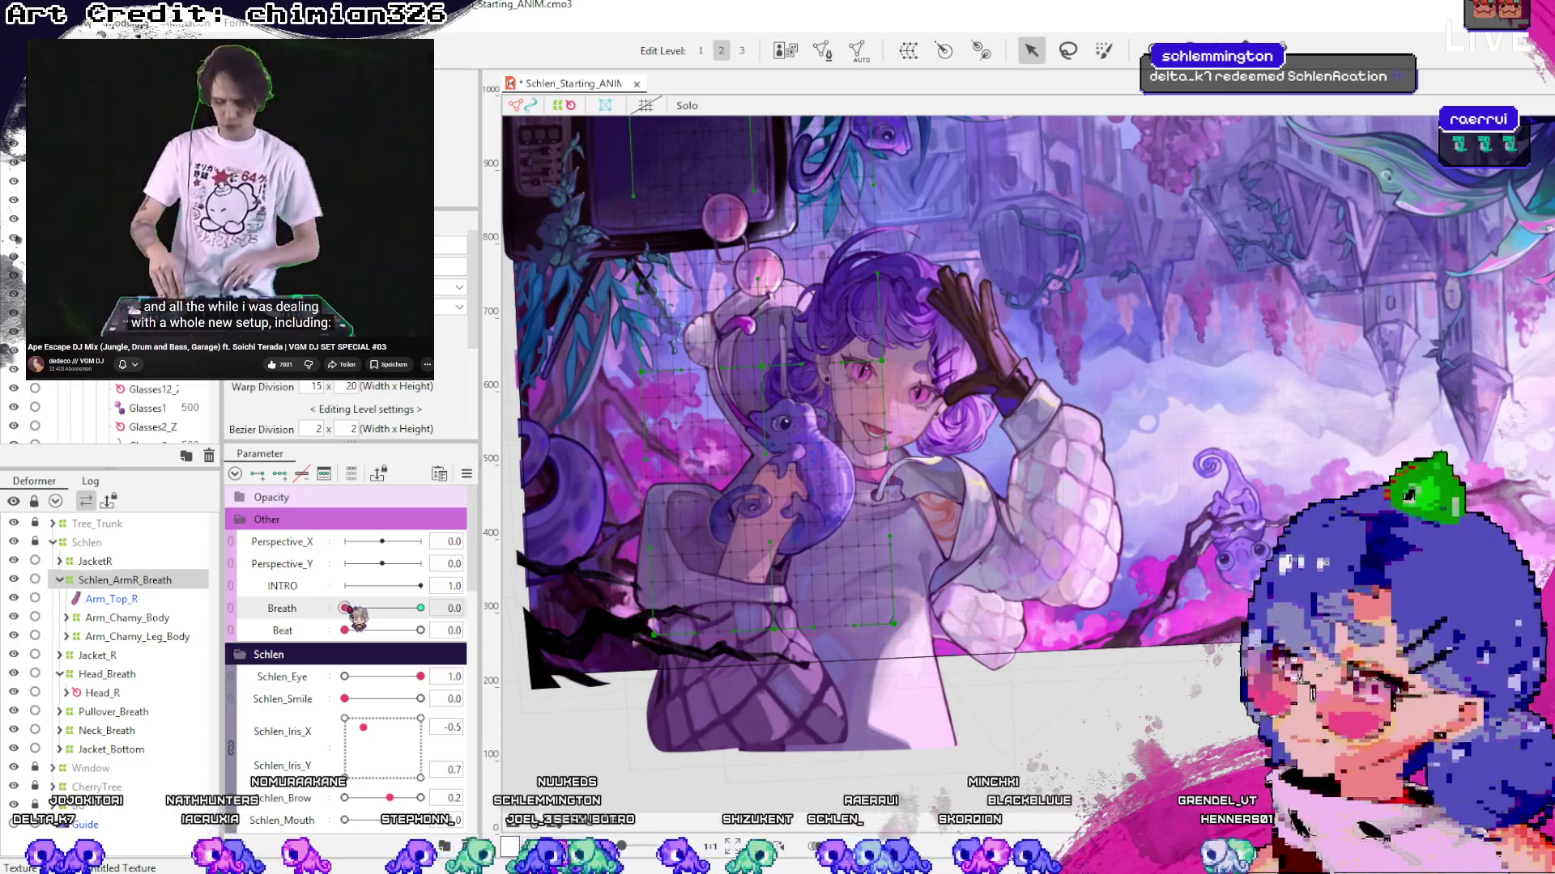
left_click_drag(346, 608, 792, 601)
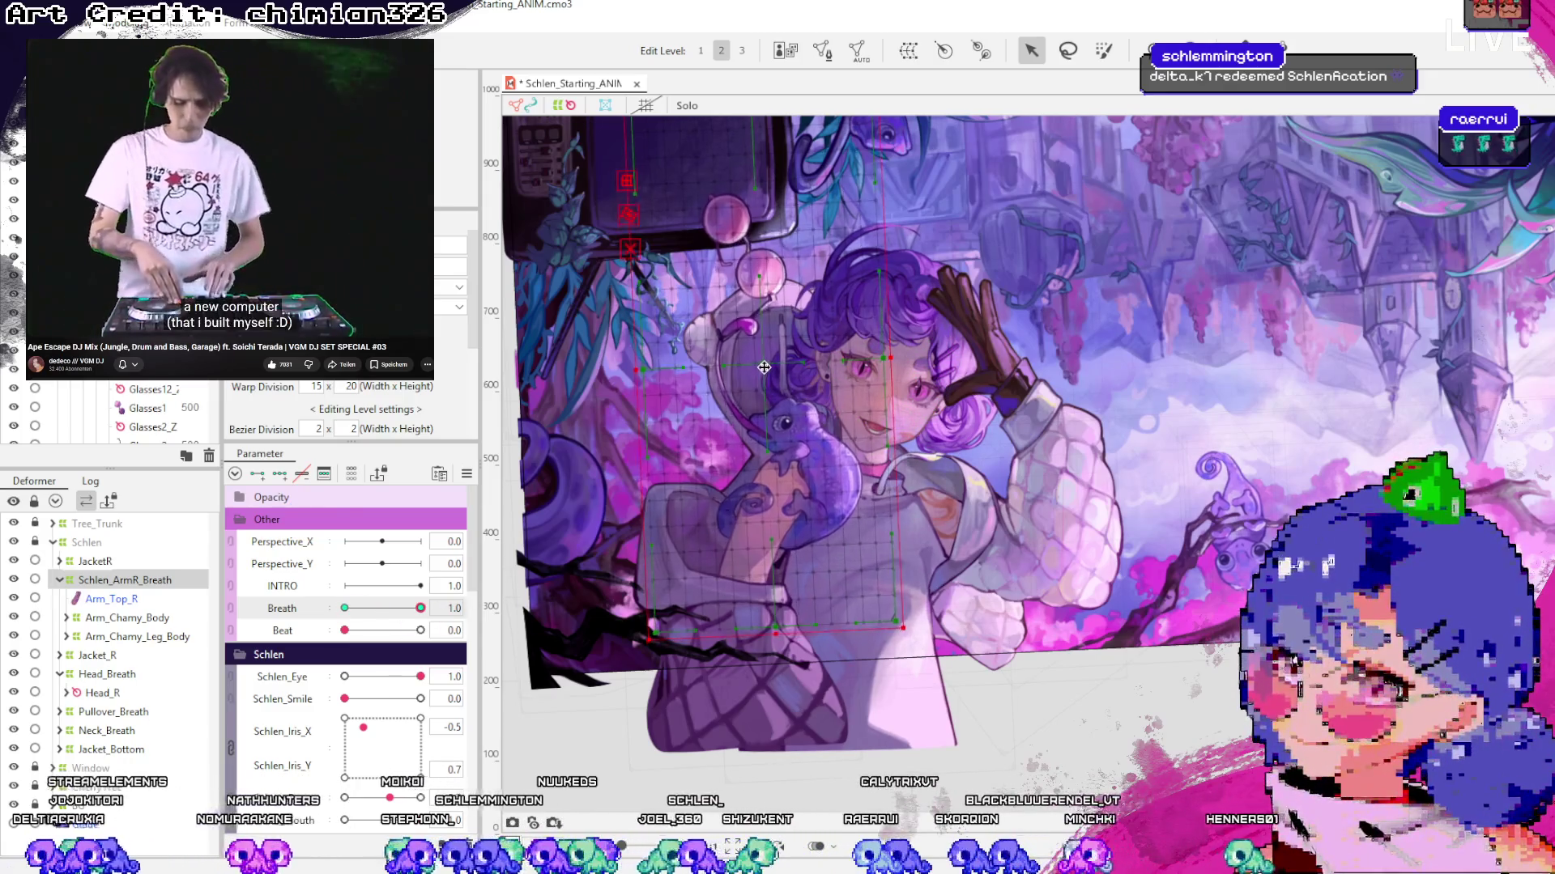
mouse_move(413, 625)
left_mouse_down()
mouse_move(379, 640)
mouse_move(507, 623)
left_mouse_up()
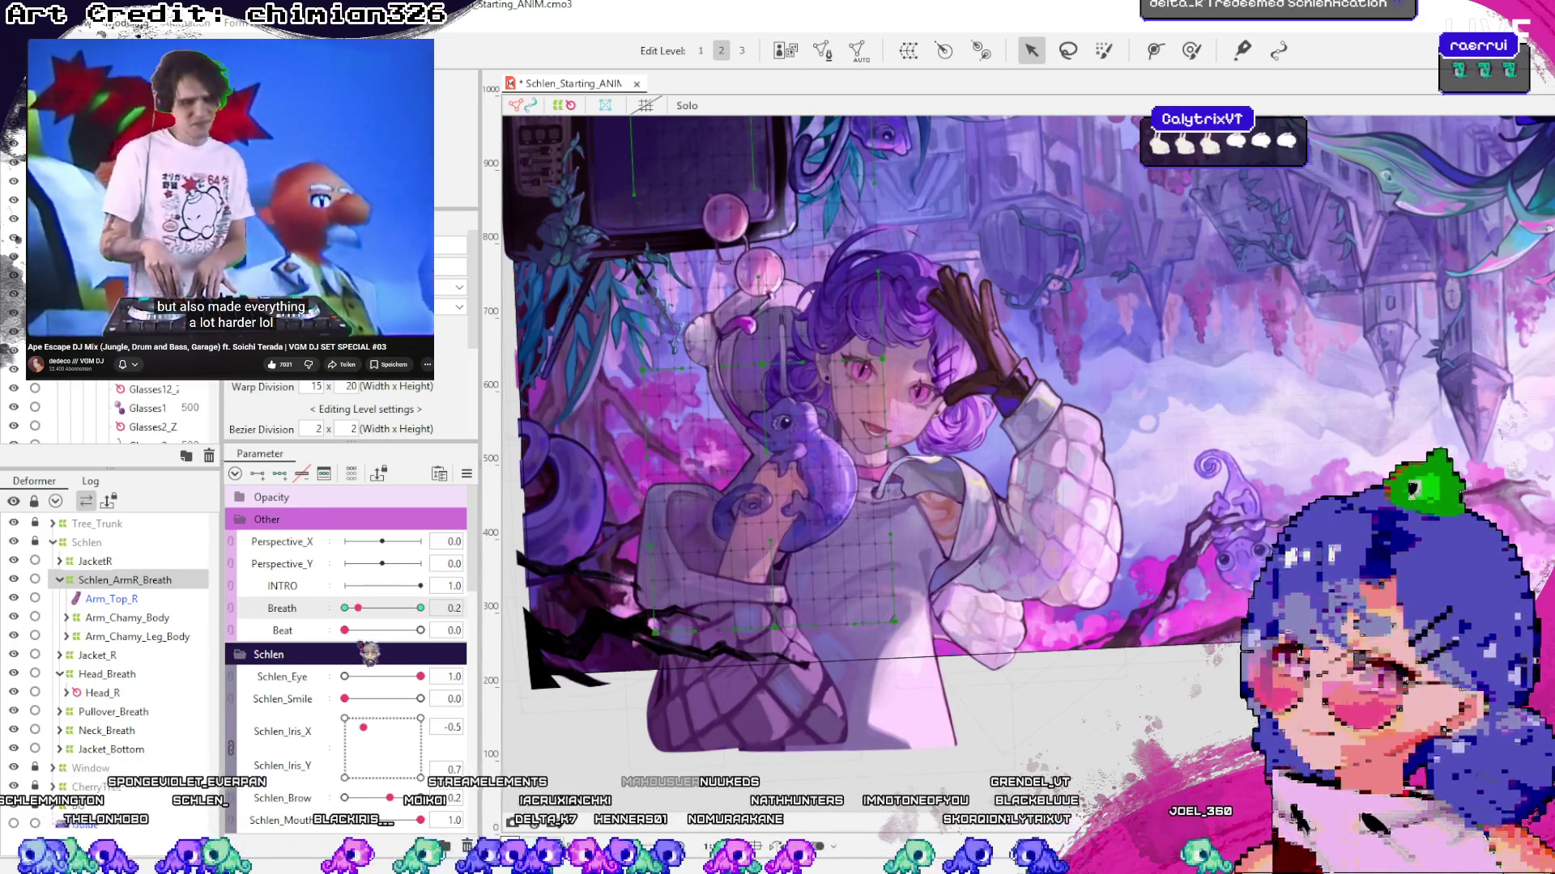
left_click(680, 617)
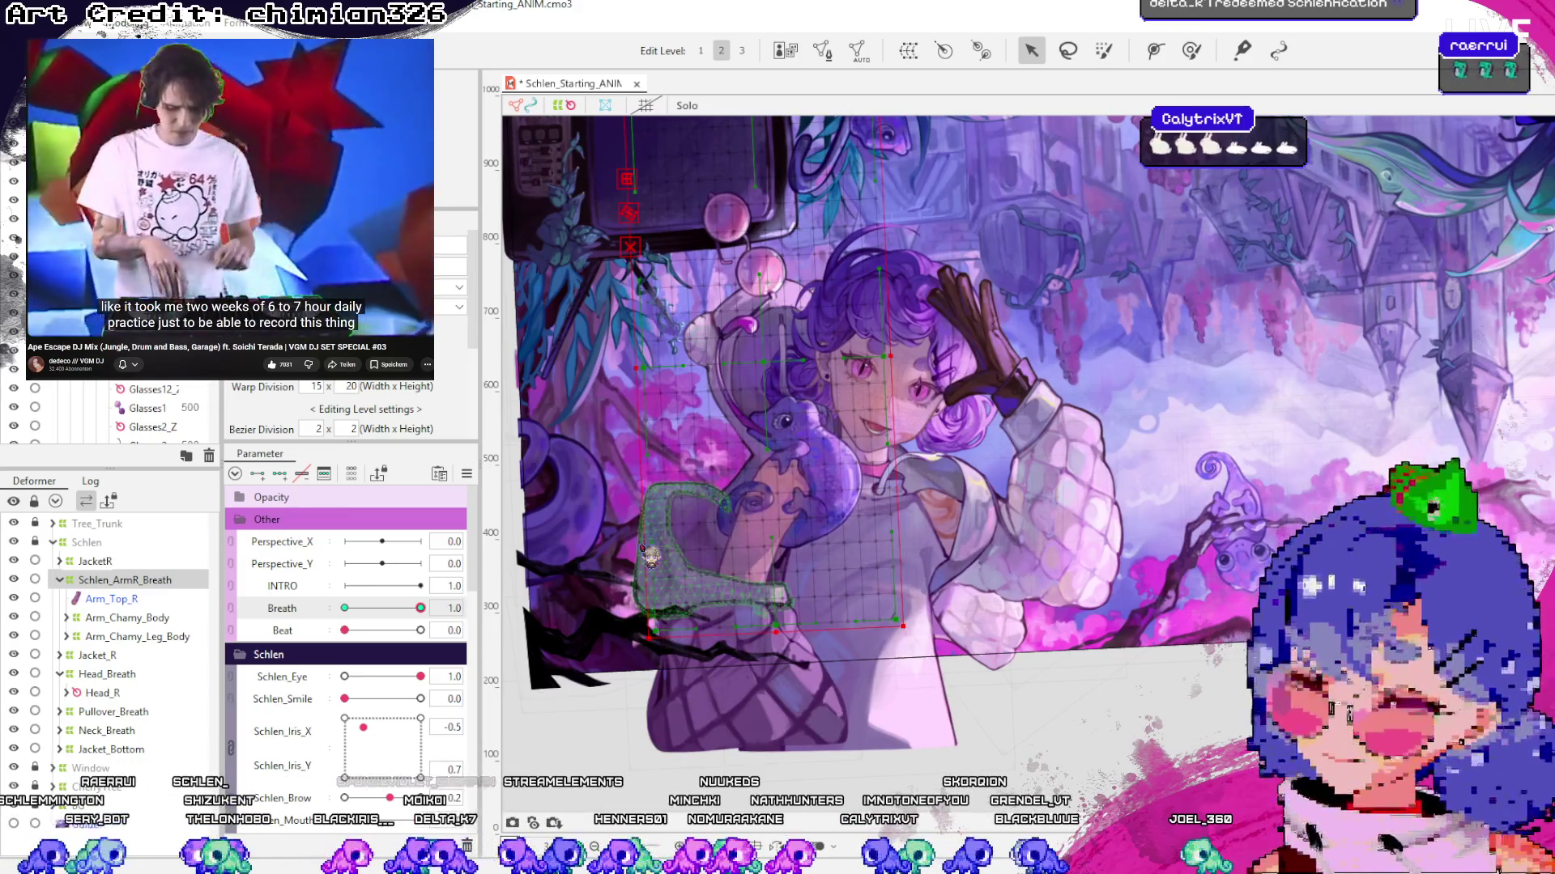
left_click(60, 580)
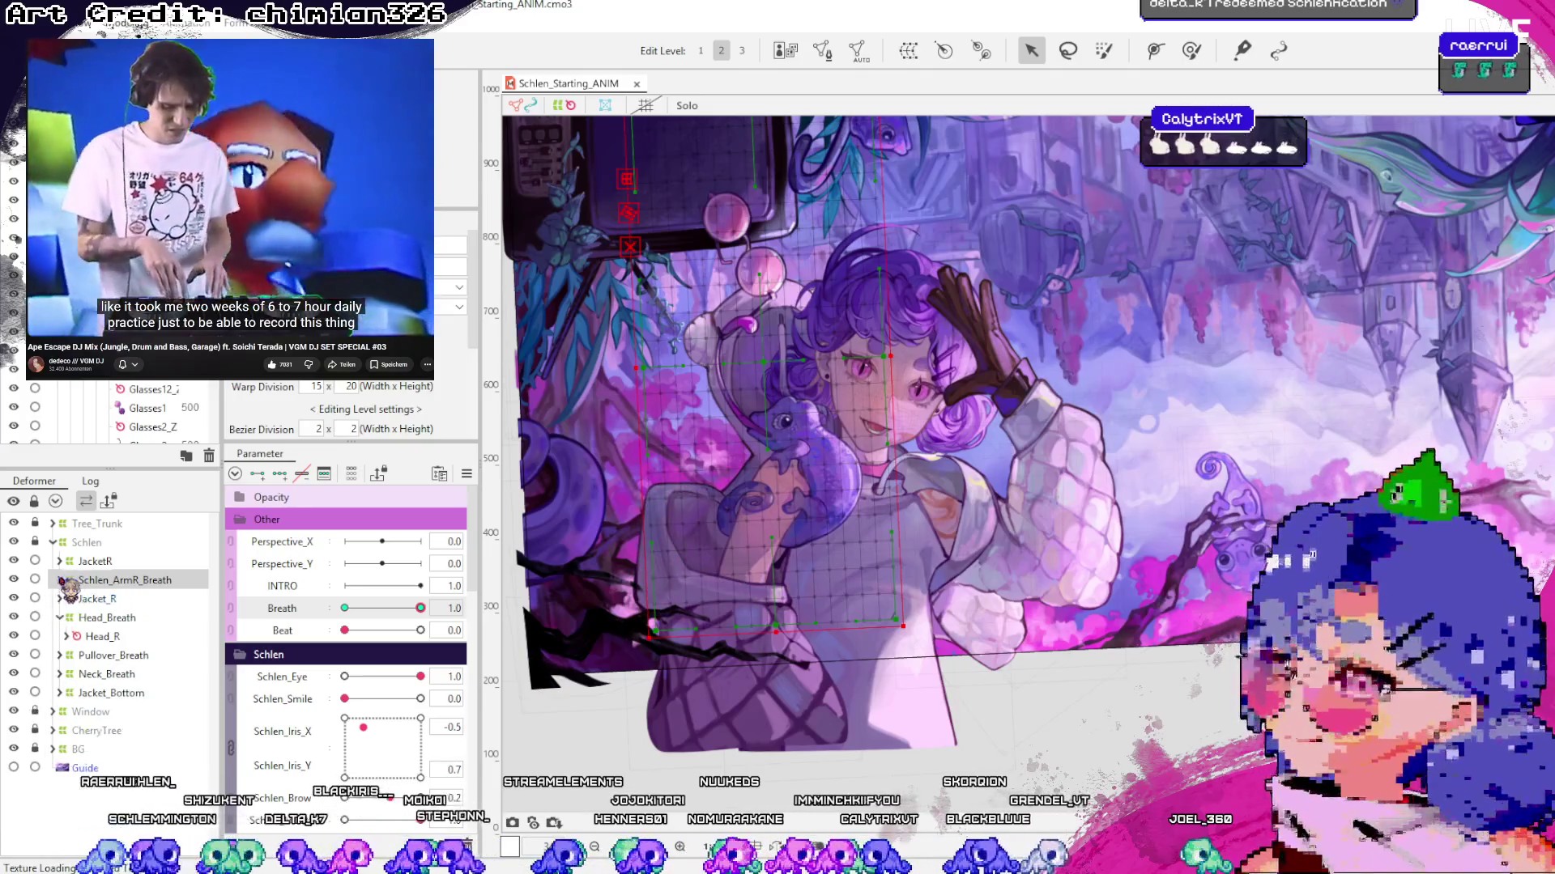
Rename the JacketR warp deformer to JacketR_Breath and save the project
left_click(96, 561)
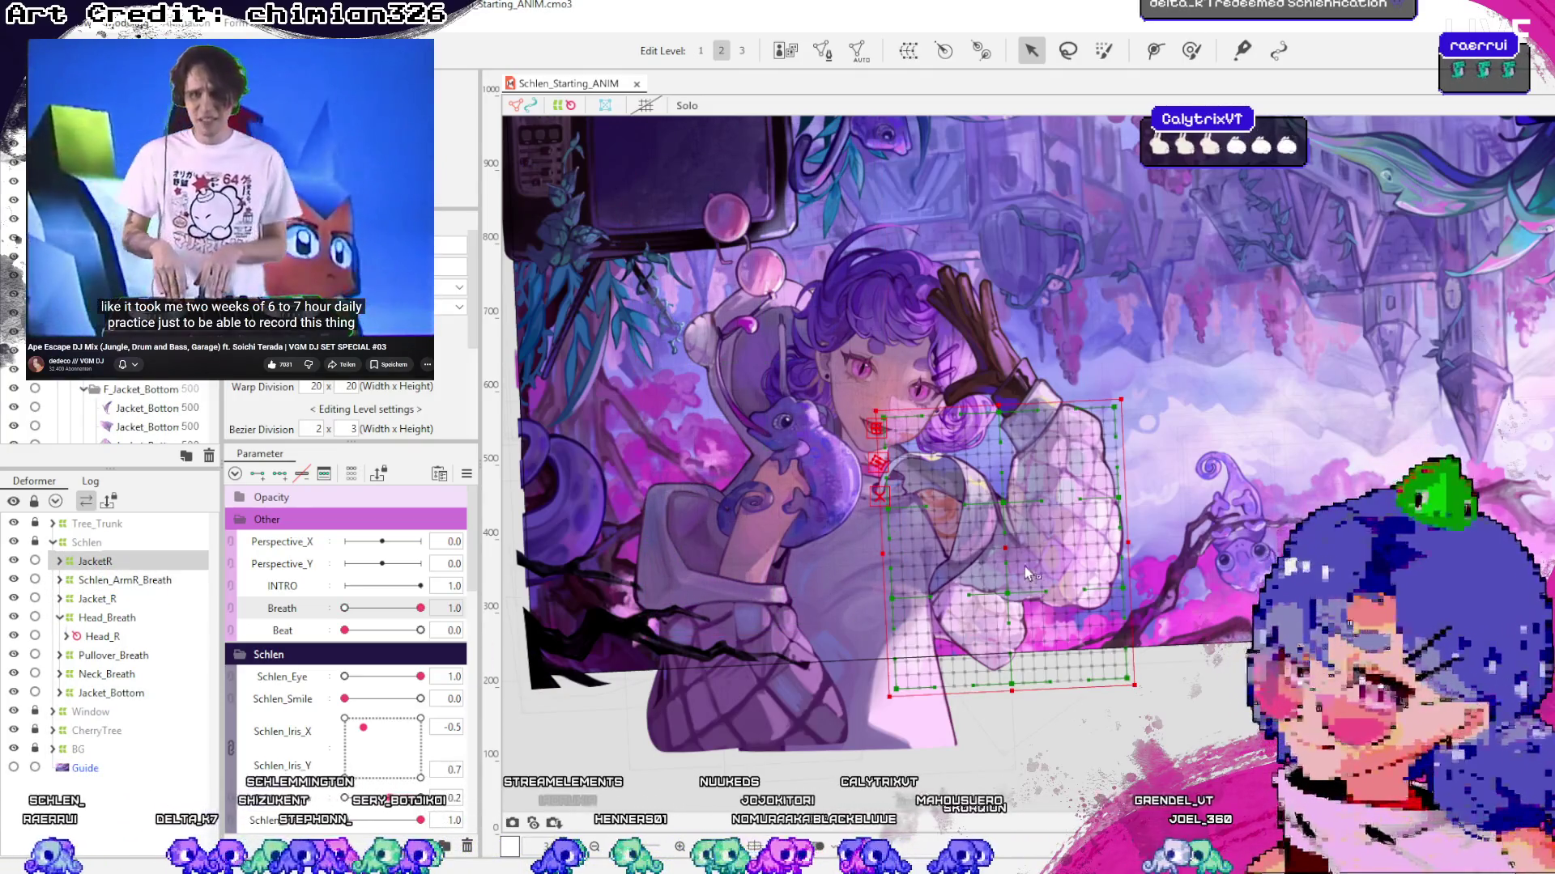
mouse_move(1019, 540)
left_mouse_down()
mouse_move(1027, 526)
mouse_move(996, 543)
left_mouse_up()
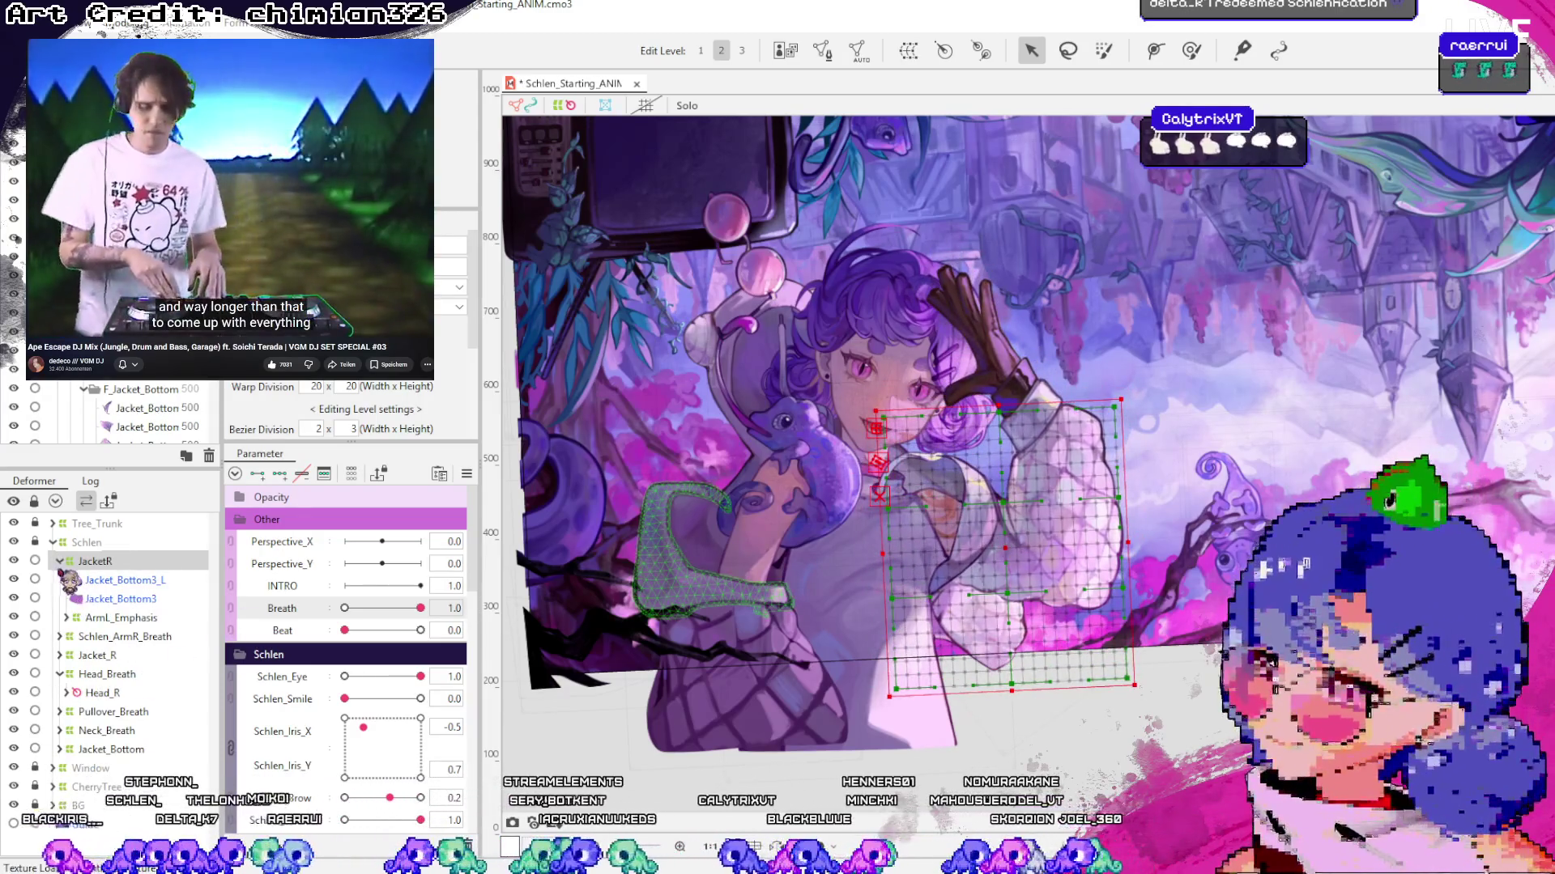
left_click(60, 561)
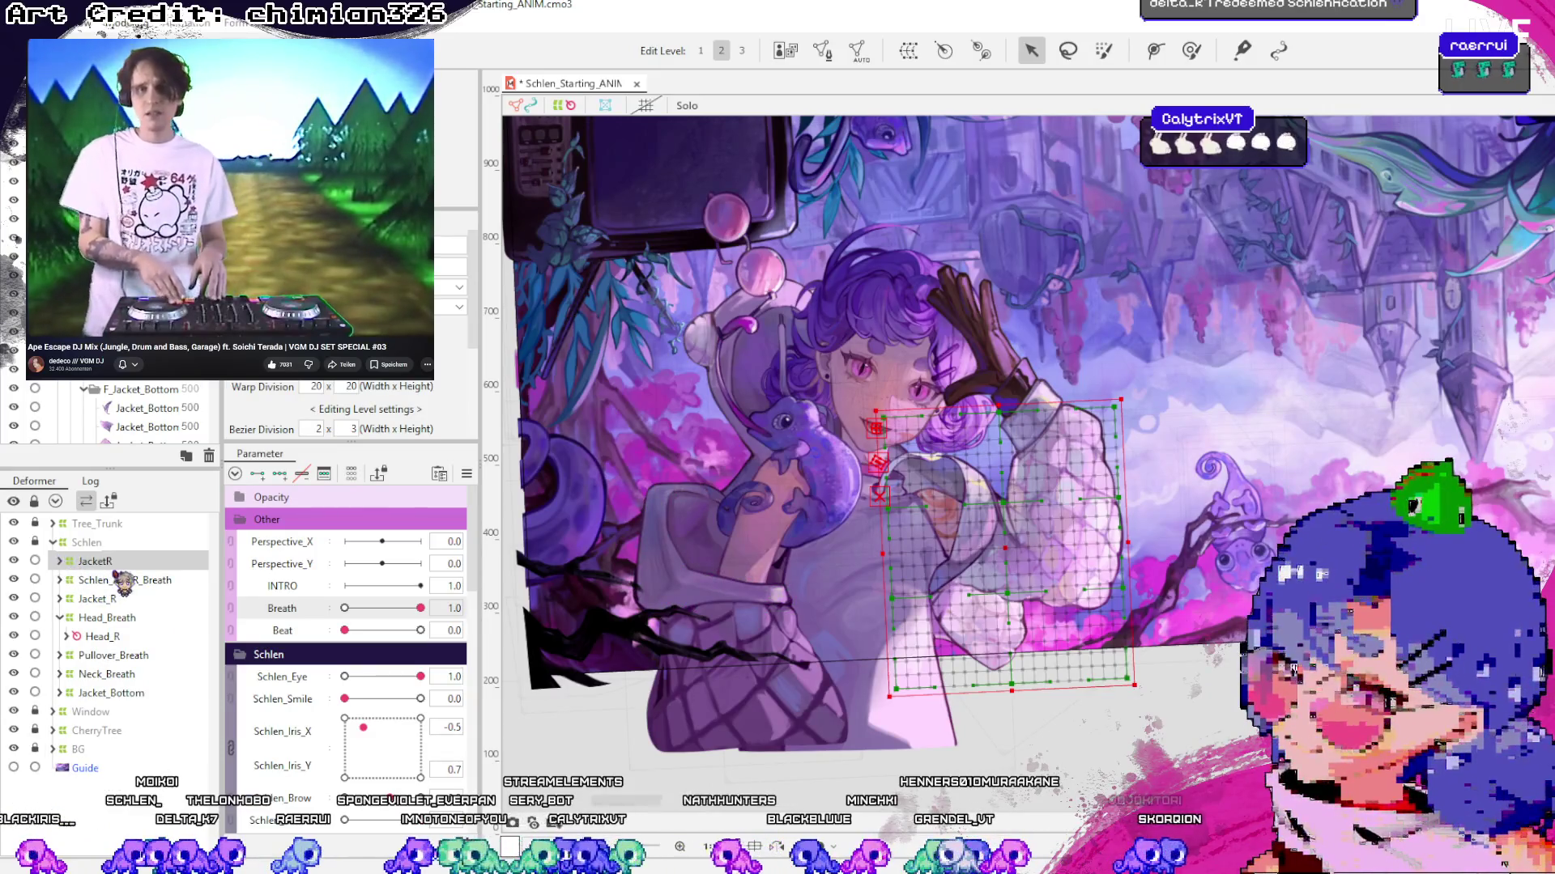
left_click(60, 561)
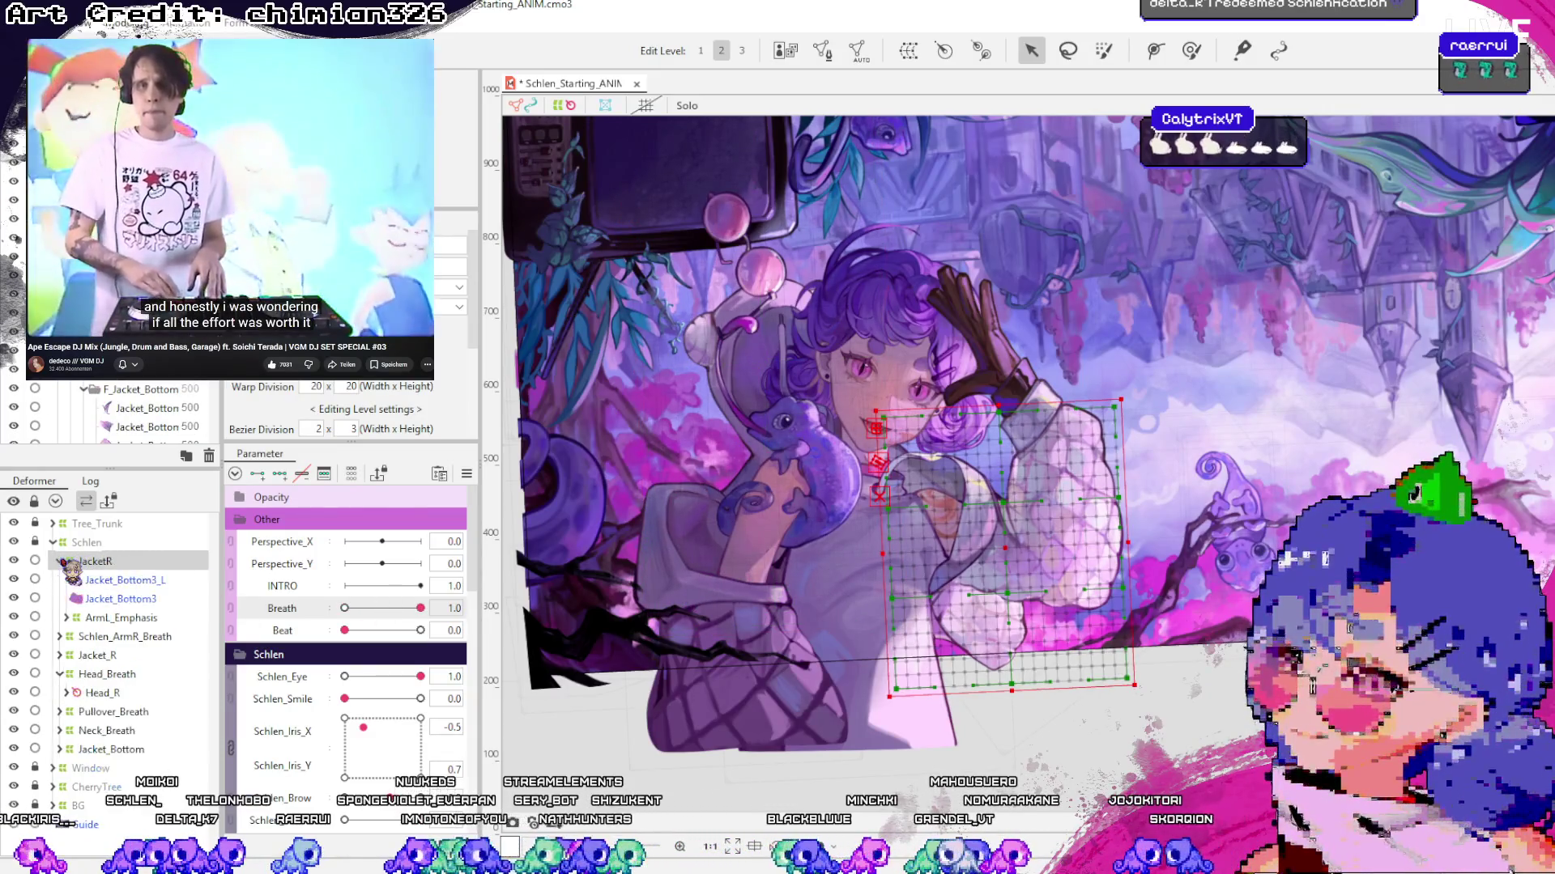
left_click(60, 561)
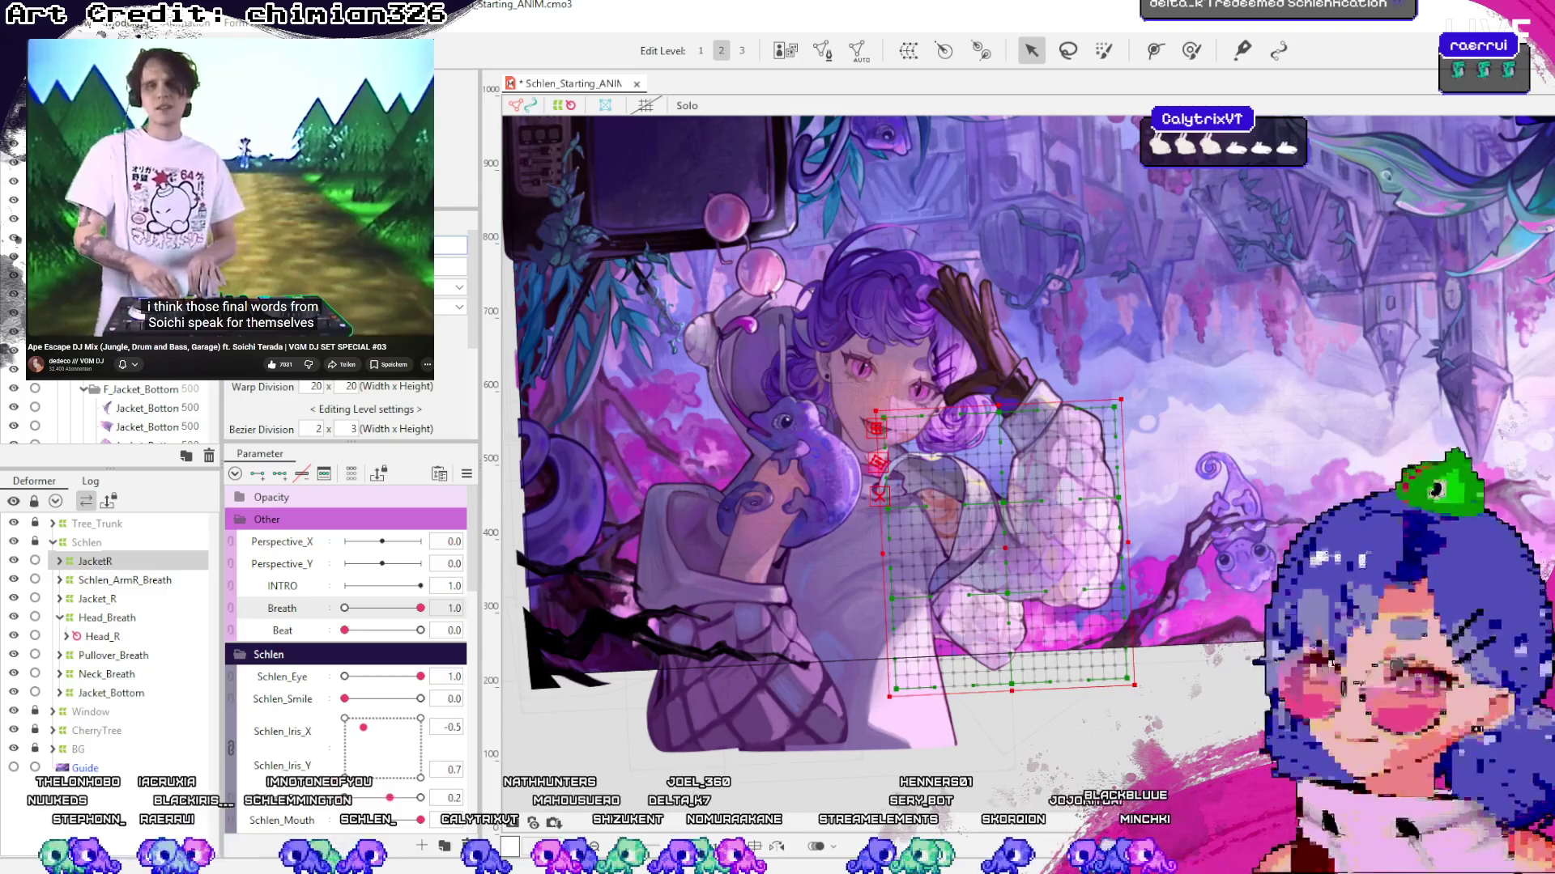
type("_Breath")
key("Return")
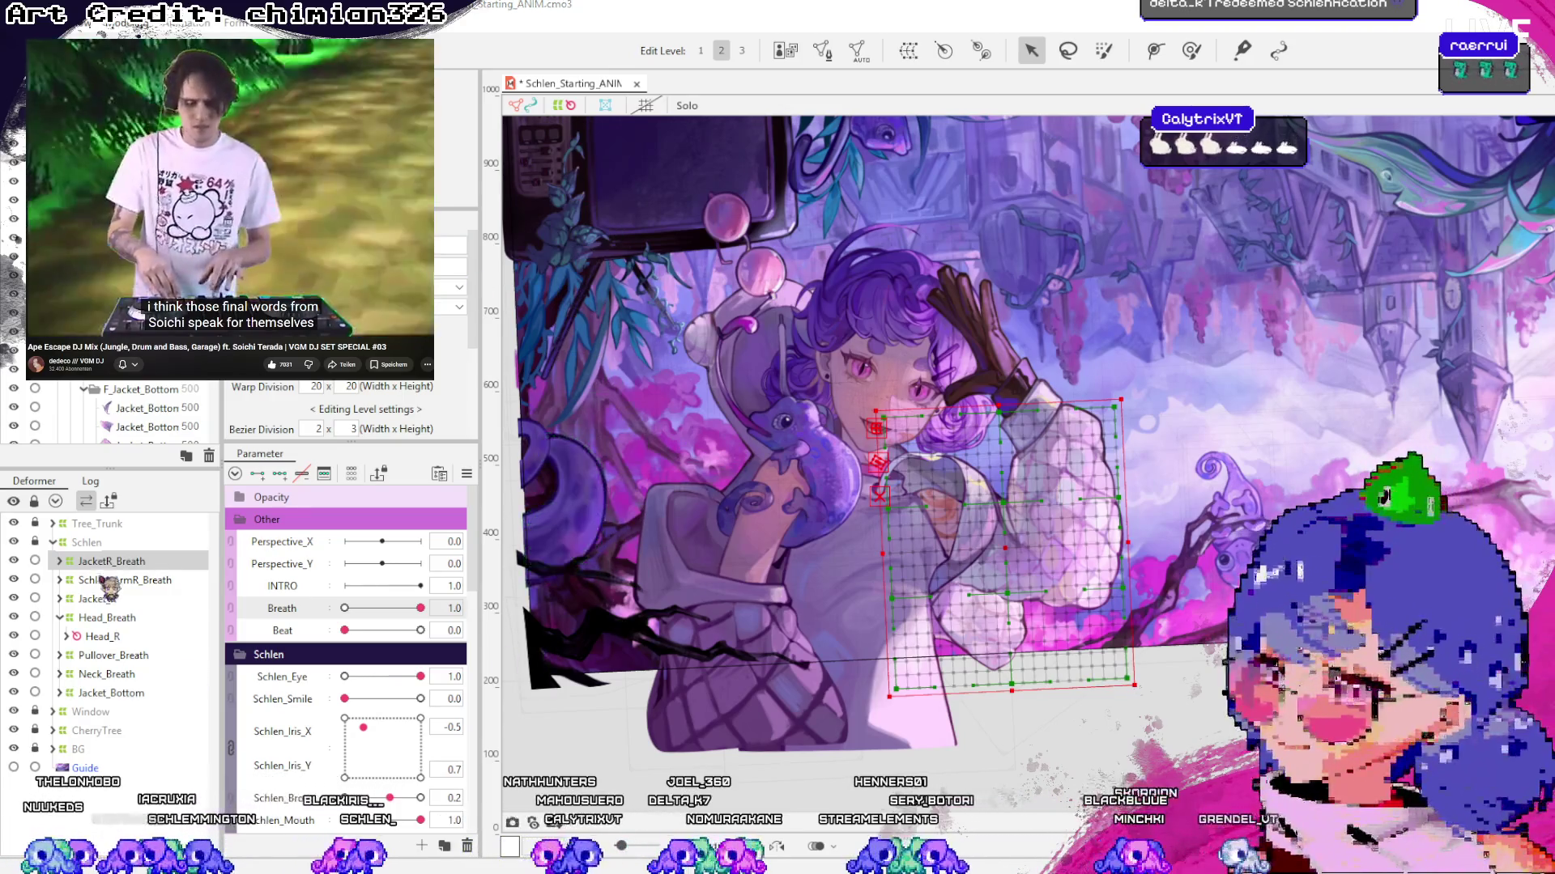
key("ctrl+s")
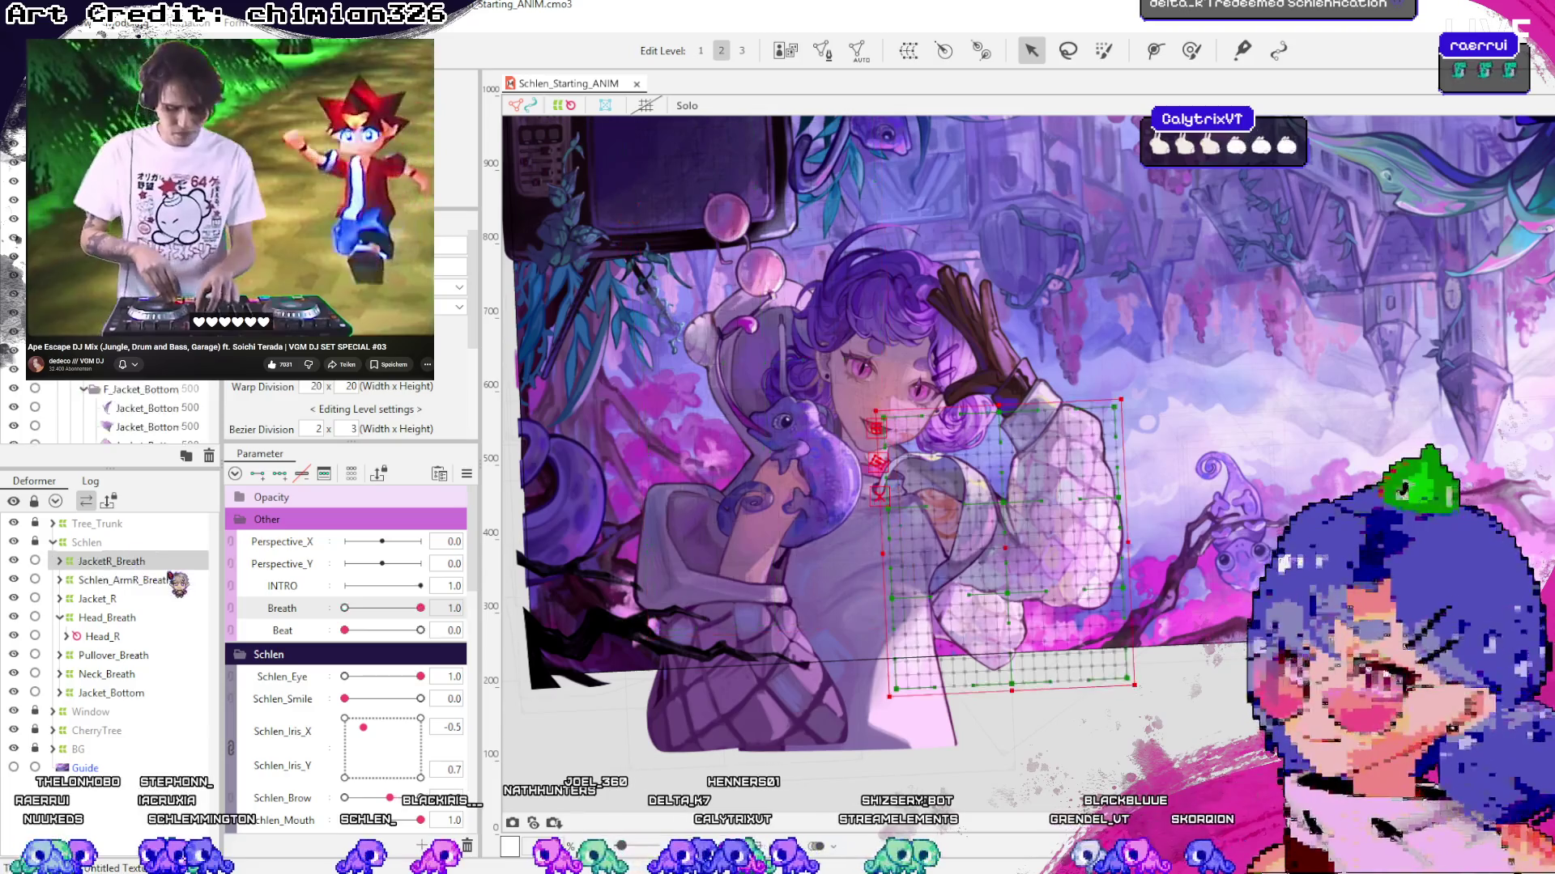
Preview the jacket arm by dropping Breath to 0.0 and back to full
left_click_drag(420, 608, 378, 608)
left_click_drag(389, 664, 323, 654)
left_click(420, 608)
Scrub Breath between 0.0 and 1.0 to watch the jacket arm, ending at 1.0
scroll(1001, 573, "up", 3)
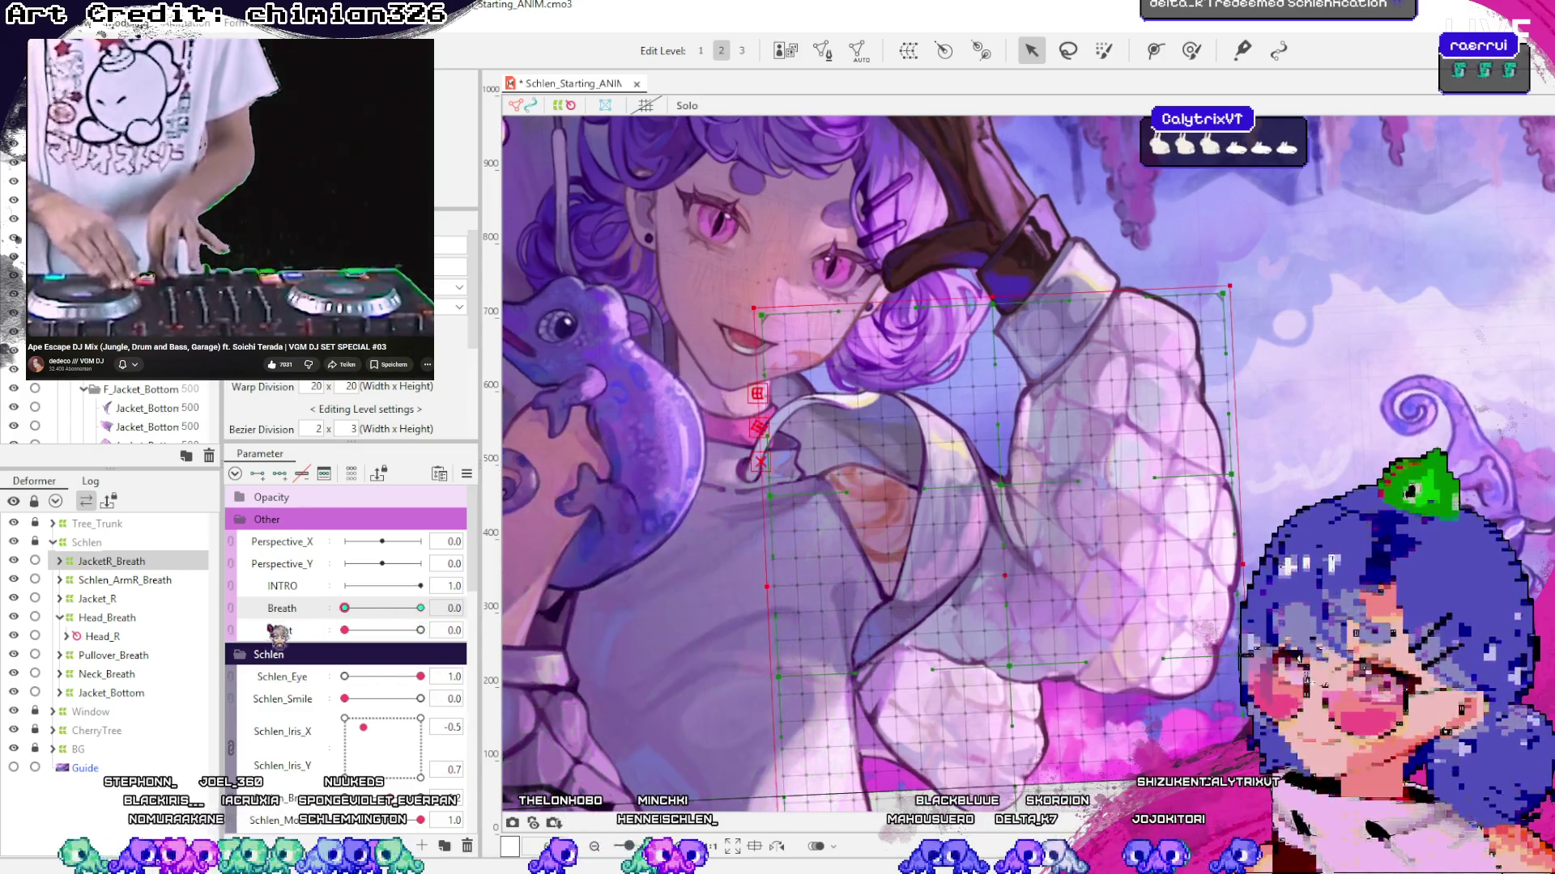
left_click_drag(421, 609, 344, 608)
left_click(421, 608)
left_click(344, 608)
left_click(420, 608)
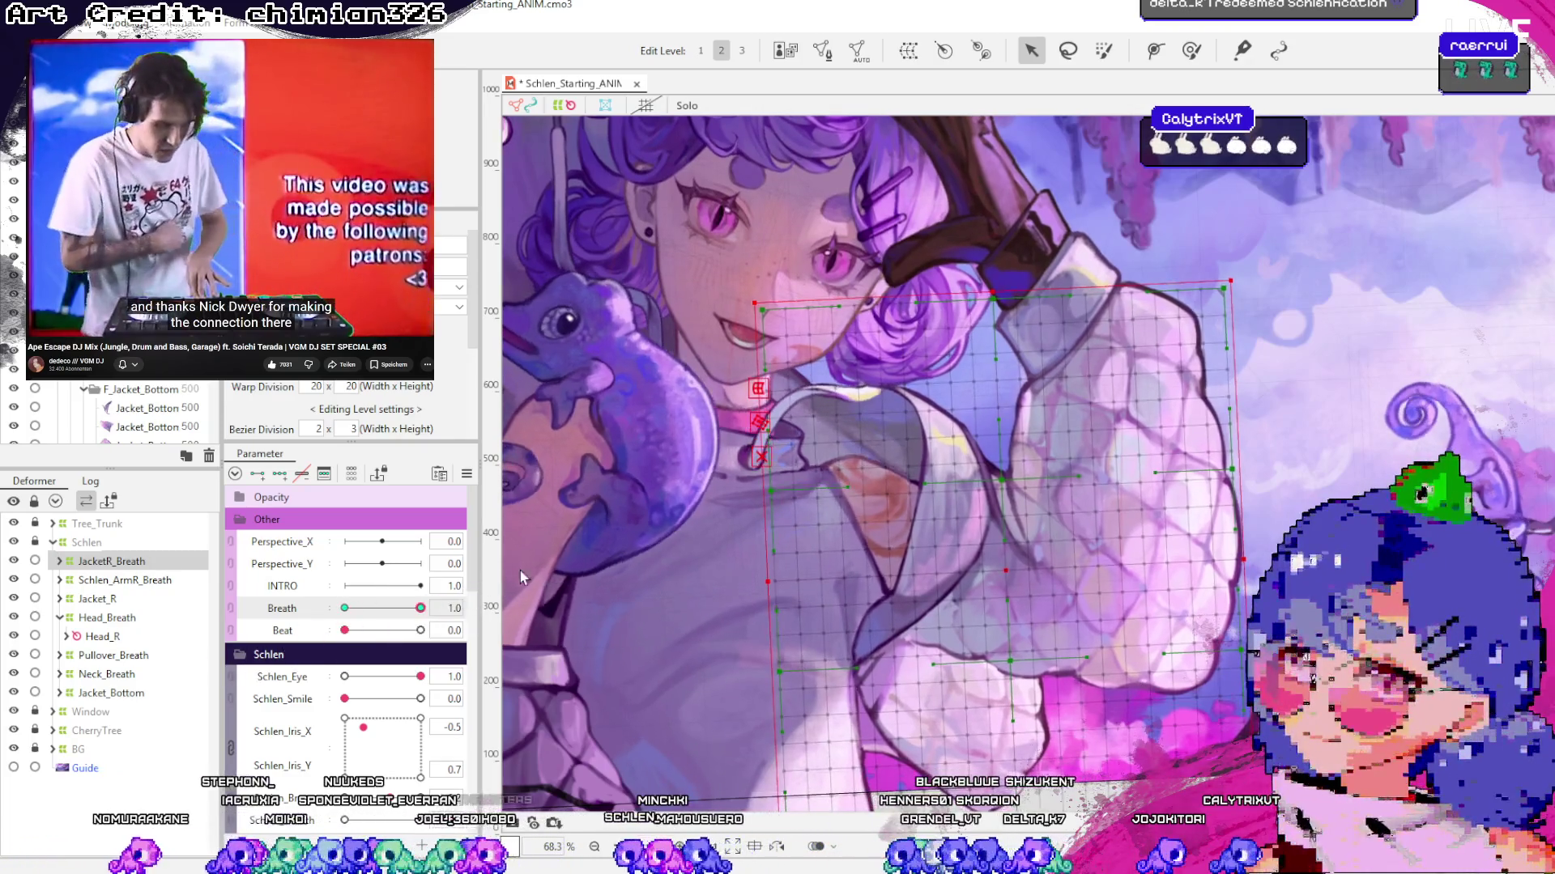
left_click(344, 608)
left_click(420, 608)
Raise the arm mesh's bottom control point at Breath 1.0 and sweep Breath to check it
left_click_drag(1011, 663, 1013, 647)
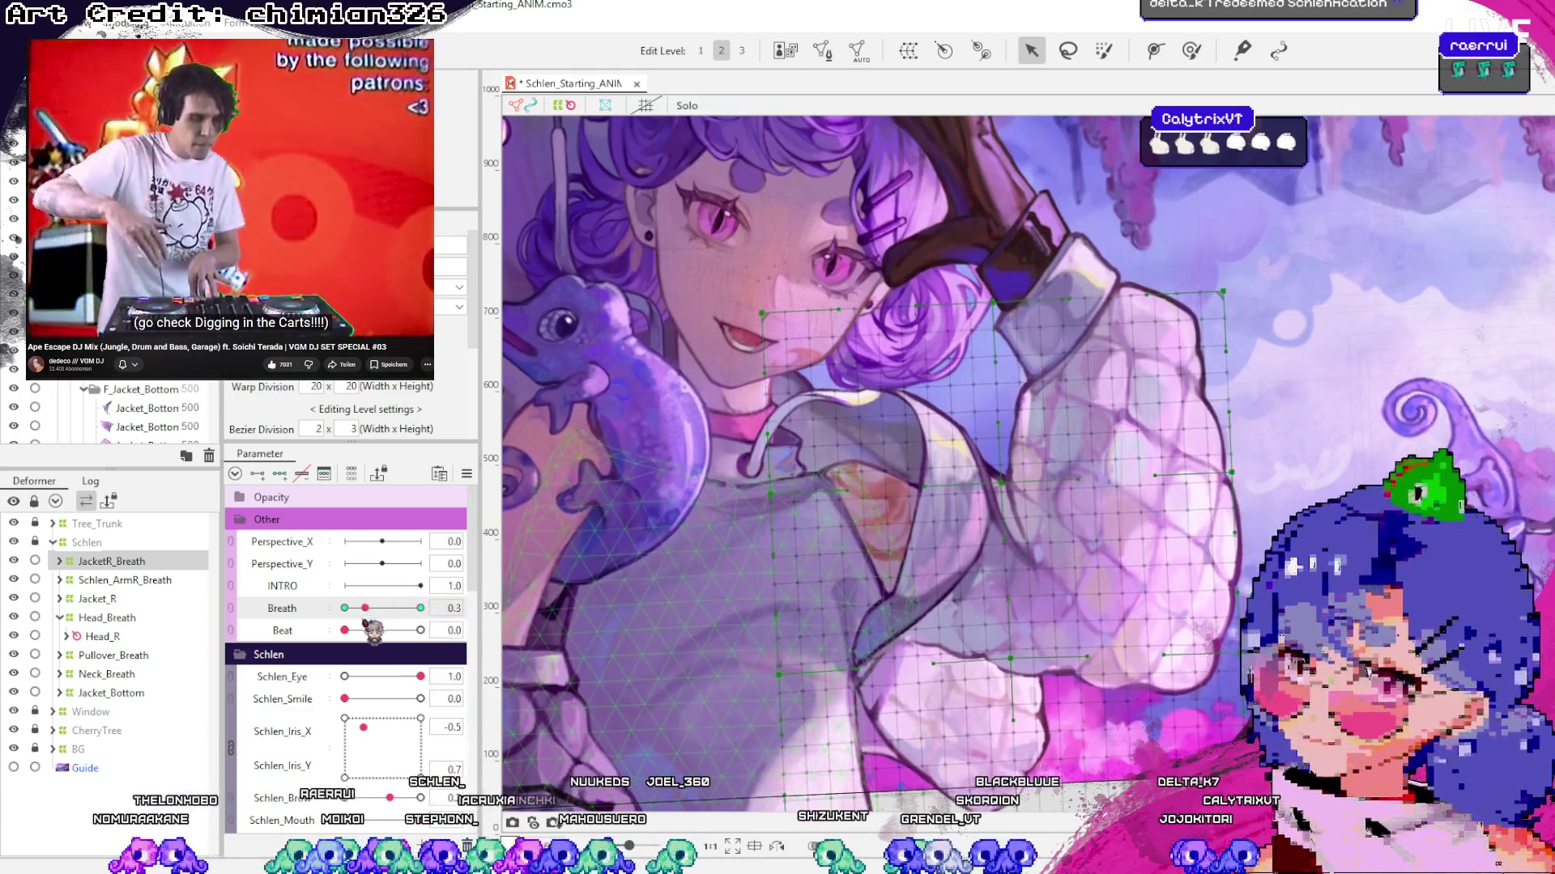
mouse_move(421, 608)
left_mouse_down()
mouse_move(318, 644)
mouse_move(744, 648)
left_mouse_up()
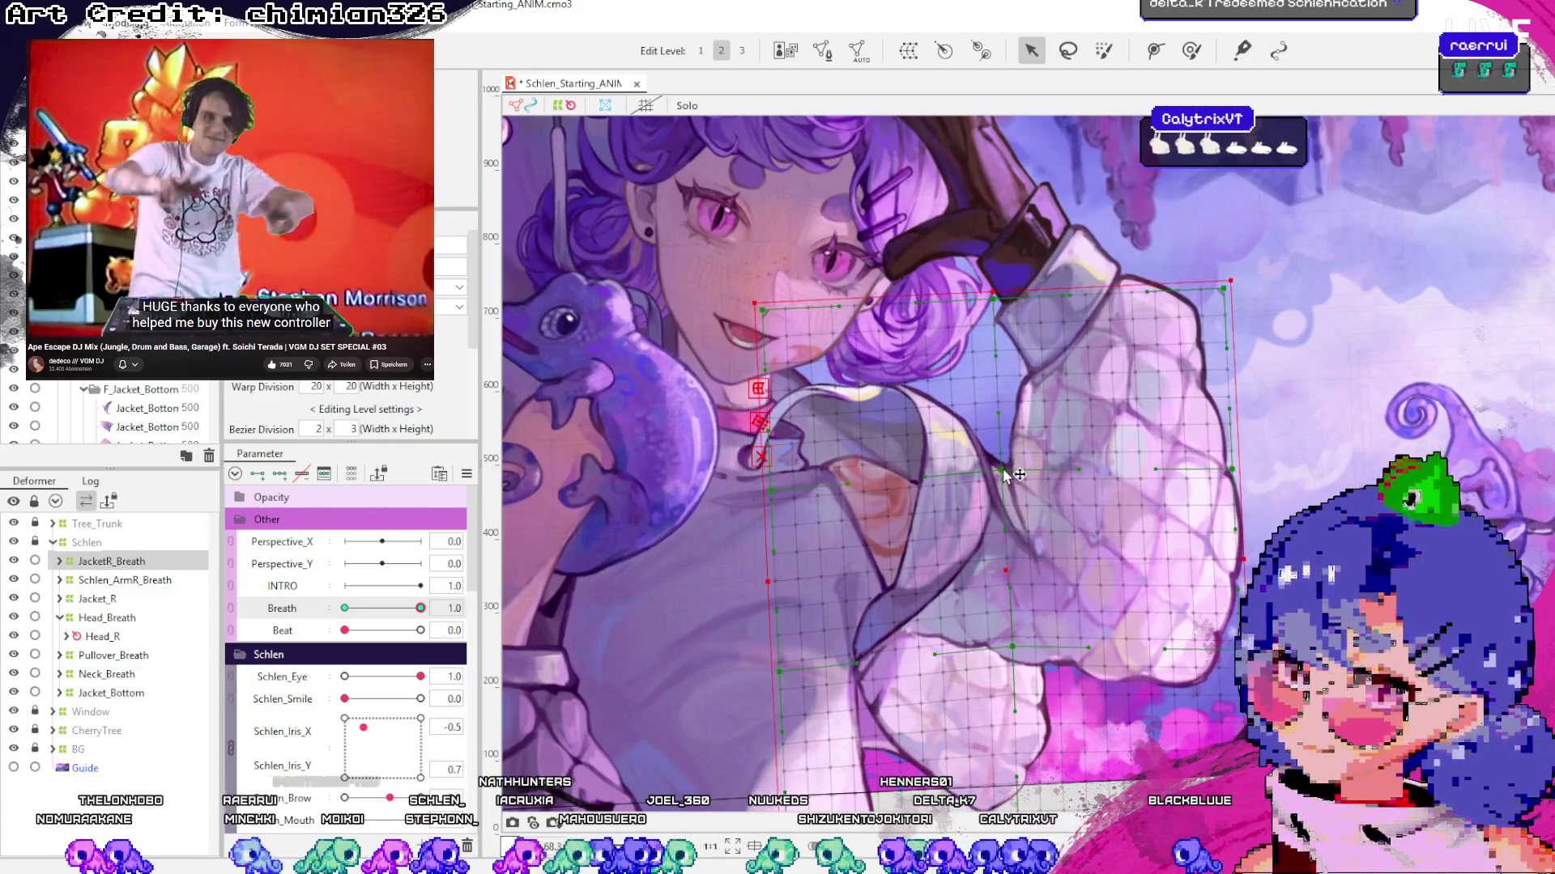
mouse_move(420, 608)
left_mouse_down()
mouse_move(307, 630)
mouse_move(397, 615)
mouse_move(346, 616)
mouse_move(1027, 656)
left_mouse_up()
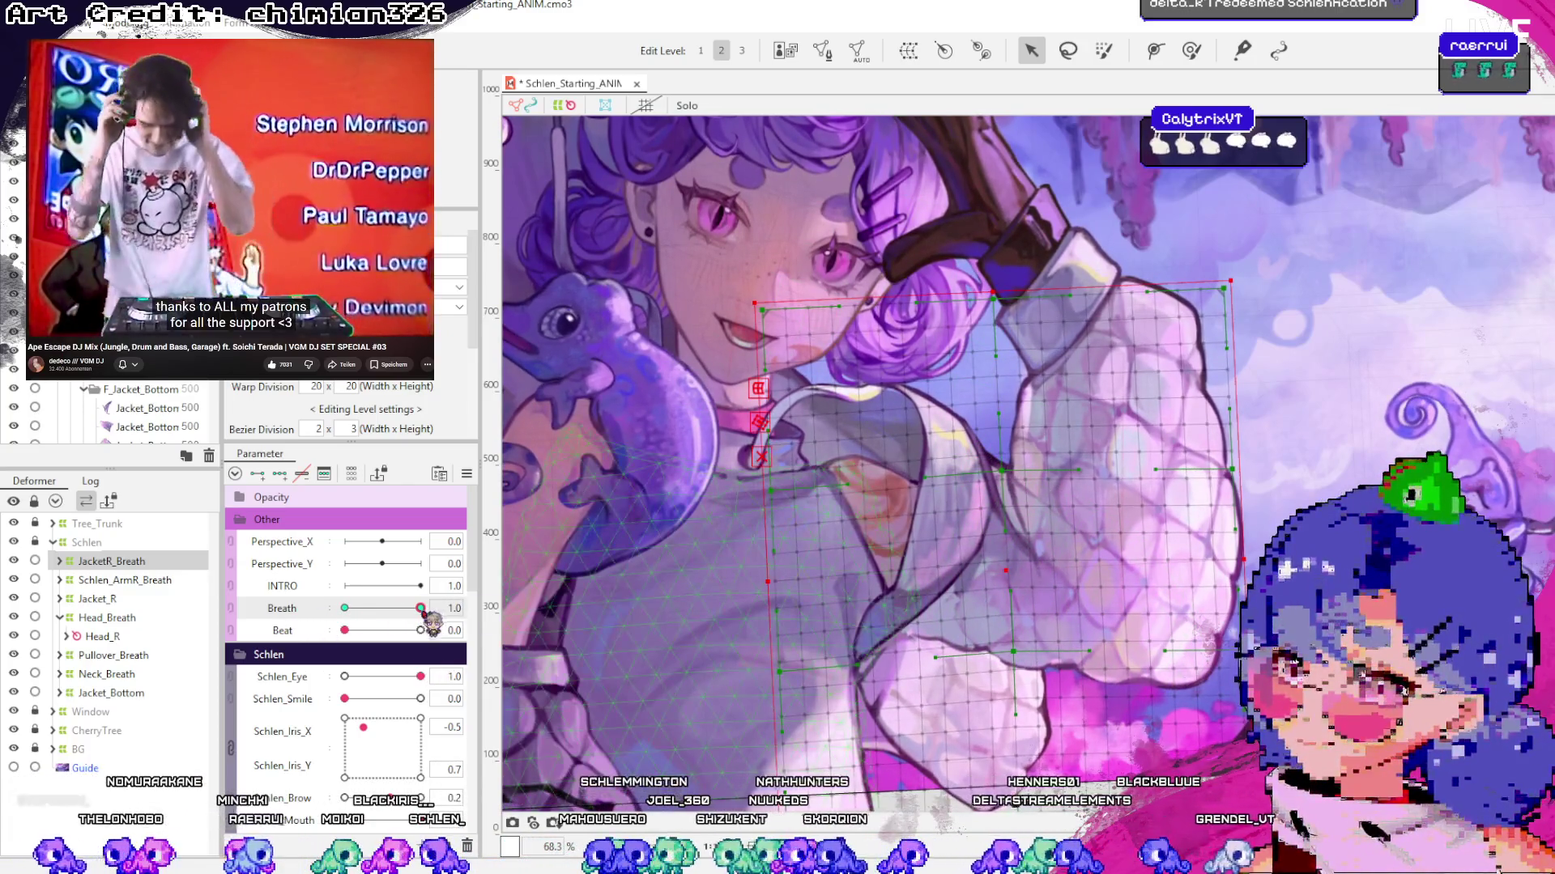
mouse_move(432, 624)
left_mouse_down()
mouse_move(324, 622)
mouse_move(1085, 537)
left_mouse_up()
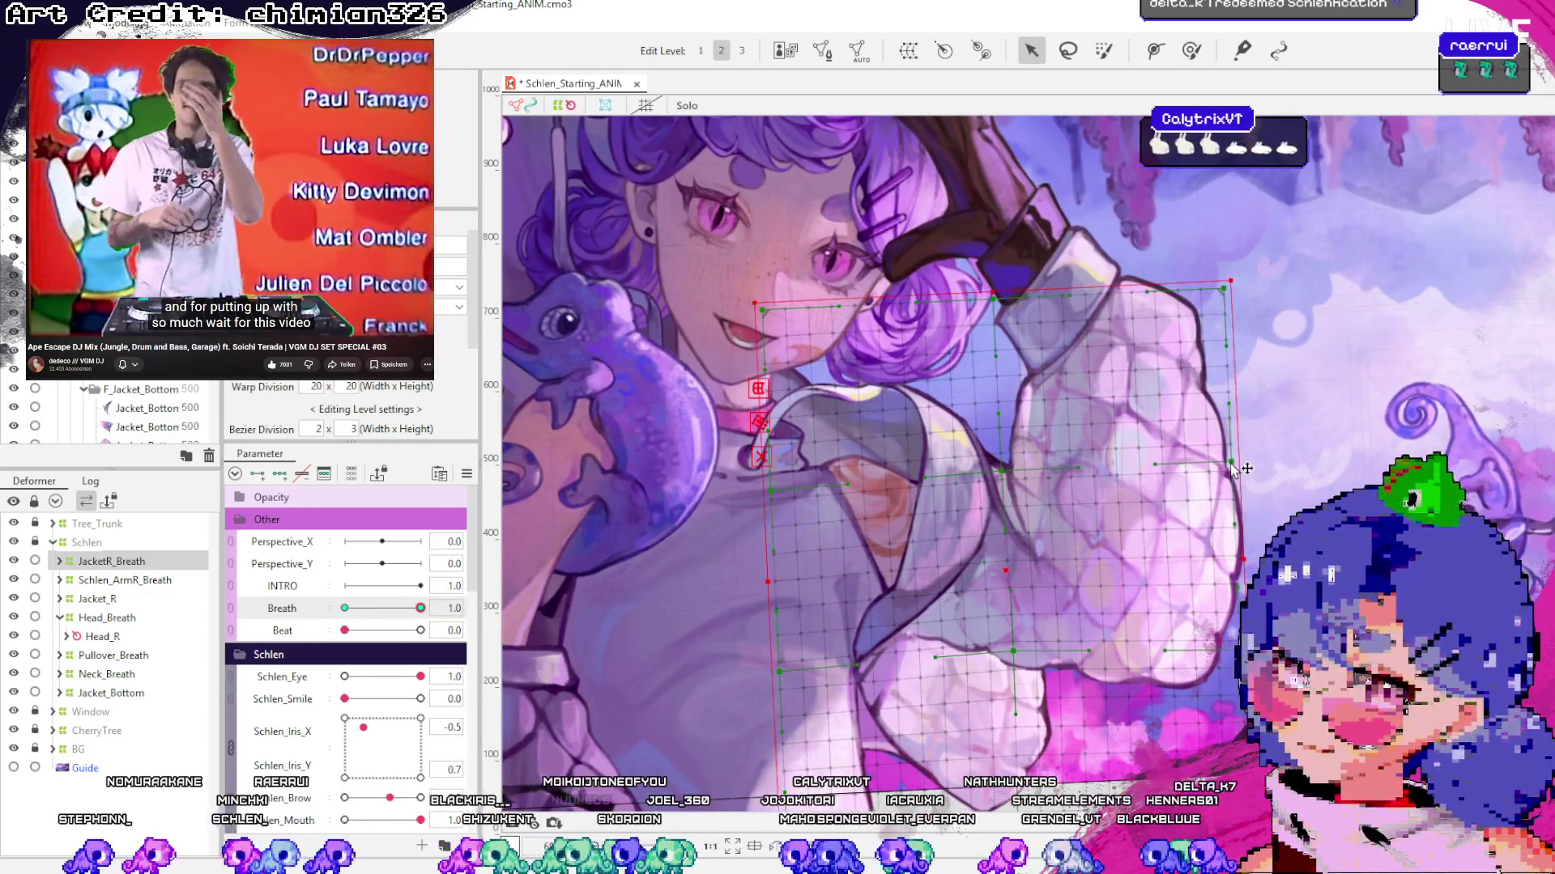
mouse_move(420, 608)
left_mouse_down()
mouse_move(338, 609)
mouse_move(420, 608)
left_mouse_up()
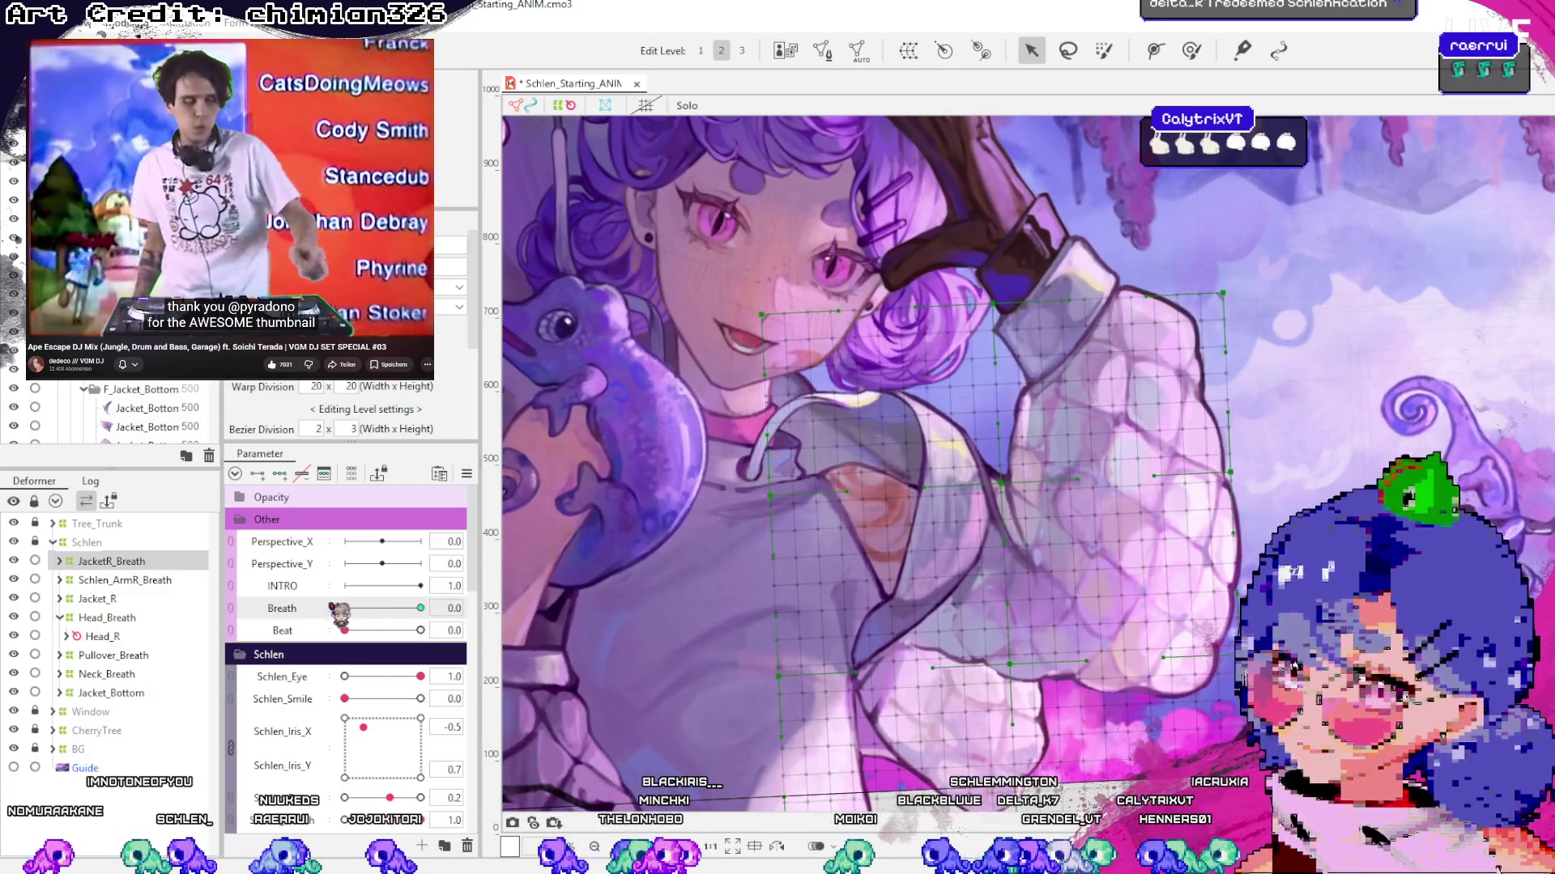
Expand JacketR_Breath, nudge the arm mesh's right edge outward, and preview with Breath
left_click(59, 561)
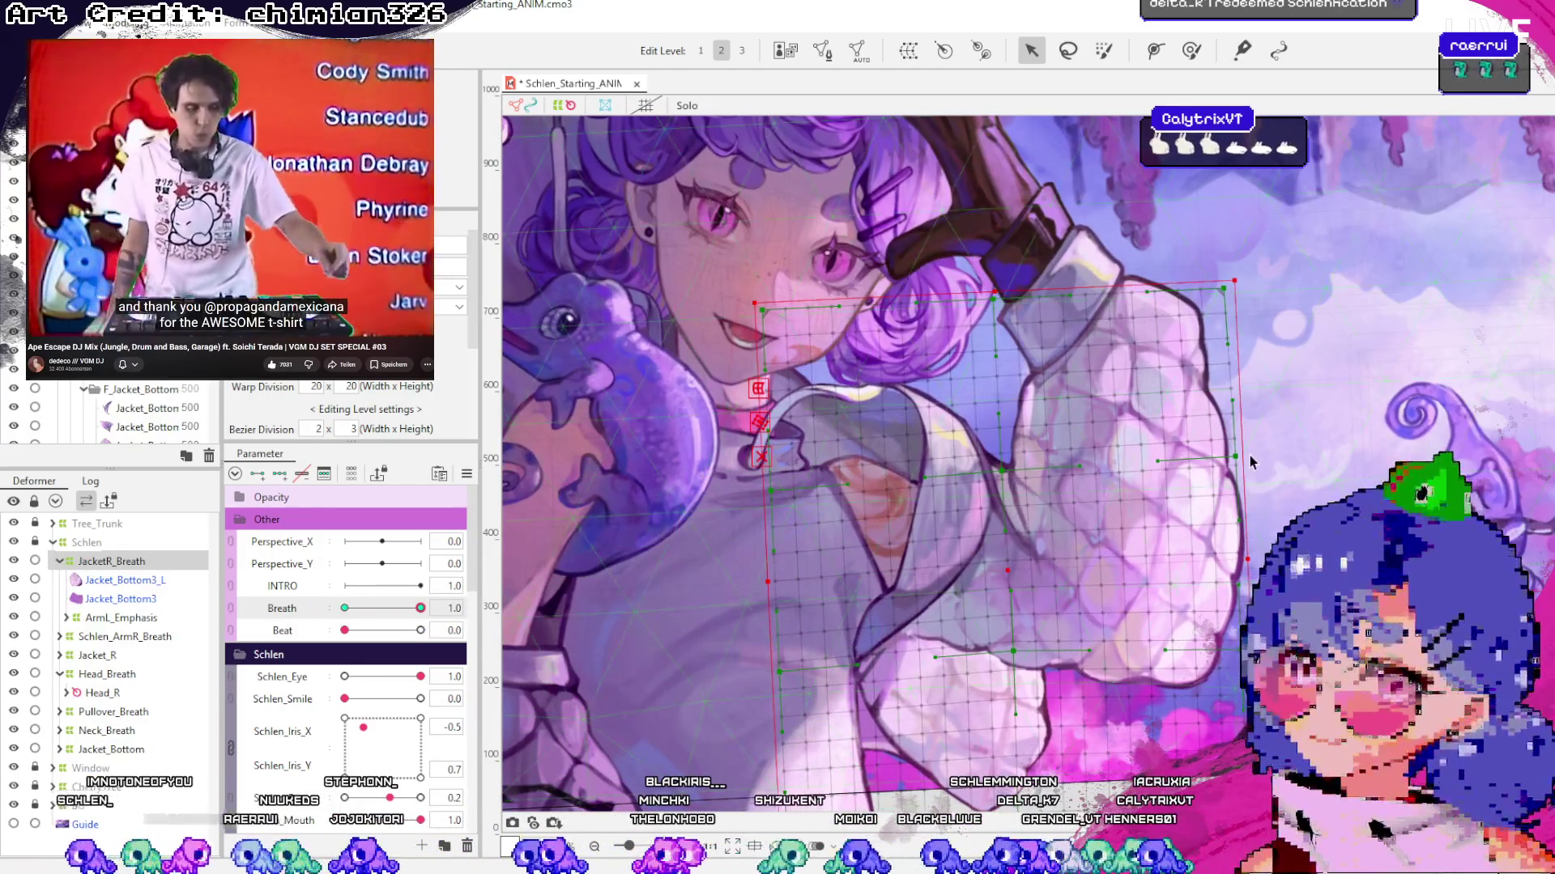
left_click_drag(1237, 458, 1239, 456)
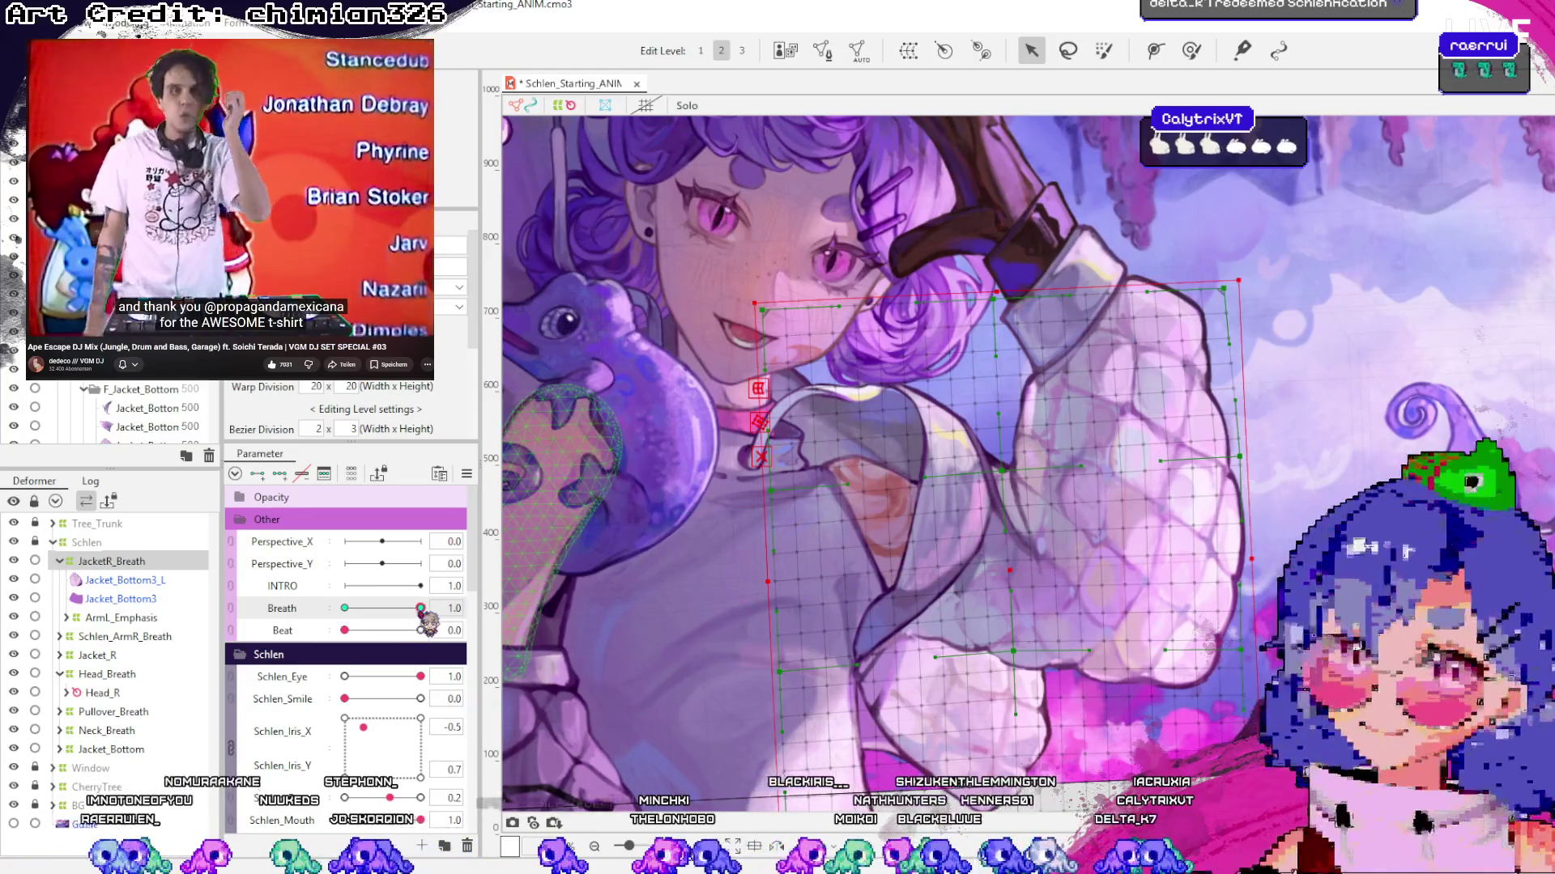
mouse_move(420, 608)
left_mouse_down()
mouse_move(307, 609)
mouse_move(420, 608)
mouse_move(310, 622)
mouse_move(603, 617)
left_mouse_up()
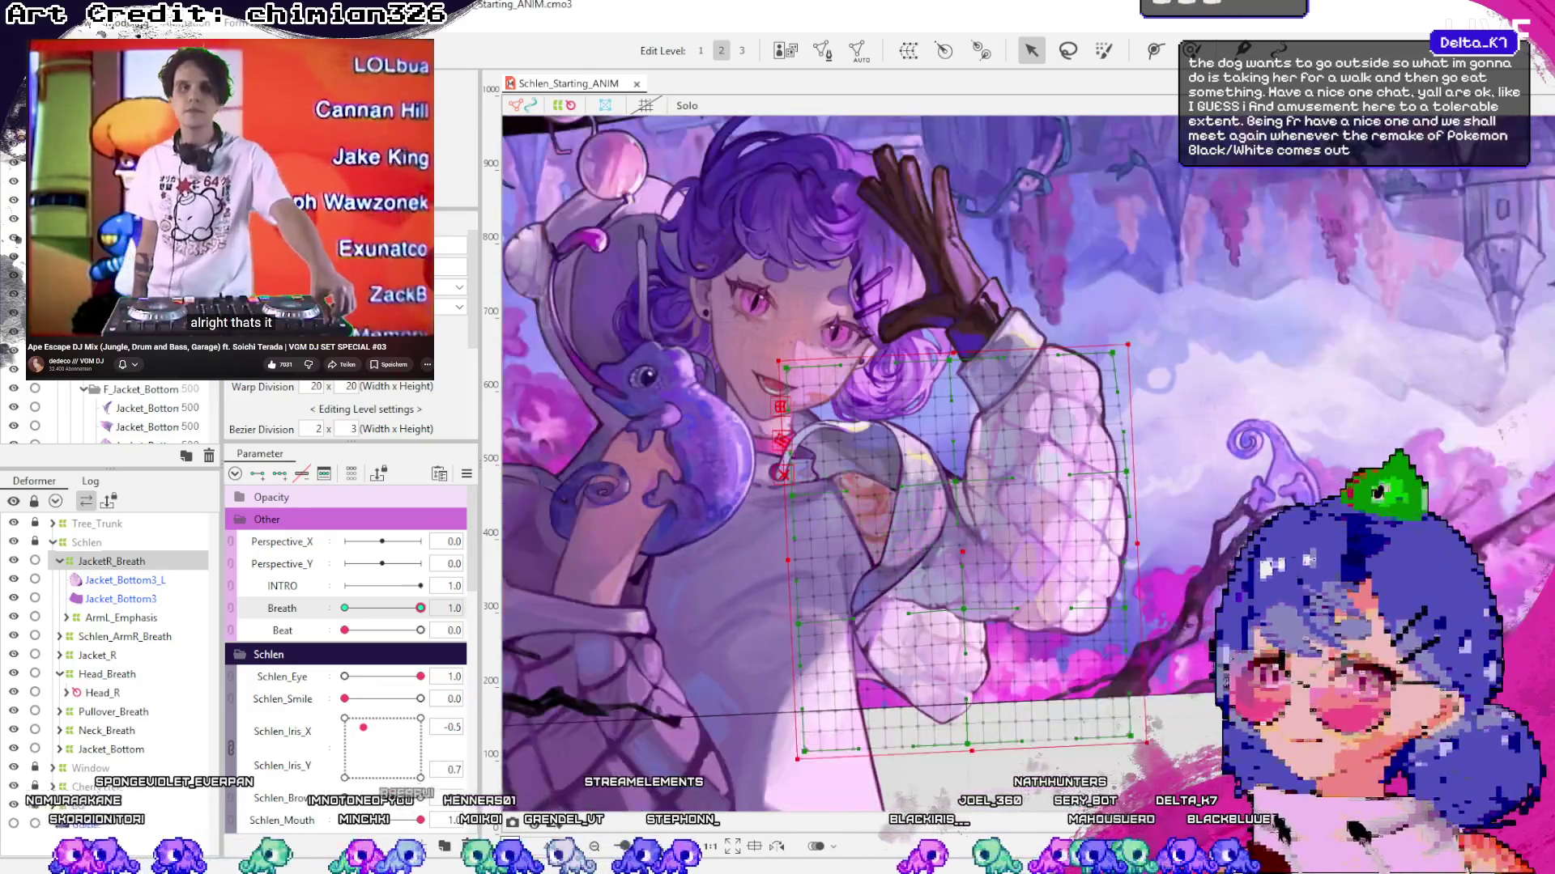
Scrub Breath to 0.0 to test the arm, collapse JacketR_Breath, and select Jacket_Bottom zoomed out
left_click_drag(420, 609, 416, 622)
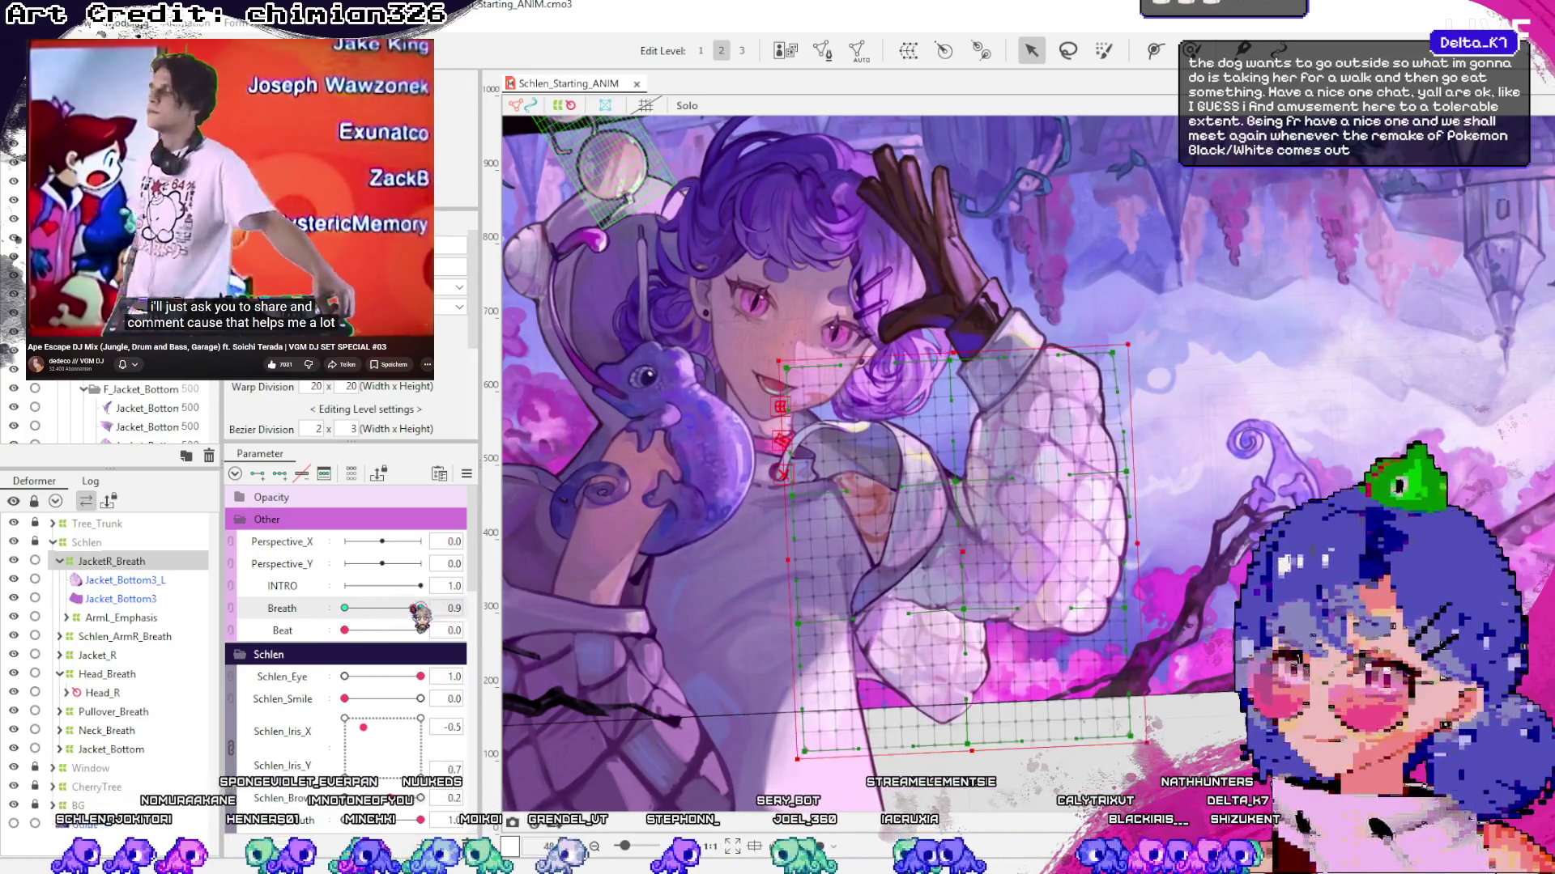
mouse_move(420, 615)
left_mouse_down()
mouse_move(336, 646)
mouse_move(476, 569)
left_mouse_up()
left_click(59, 561)
left_click(106, 617)
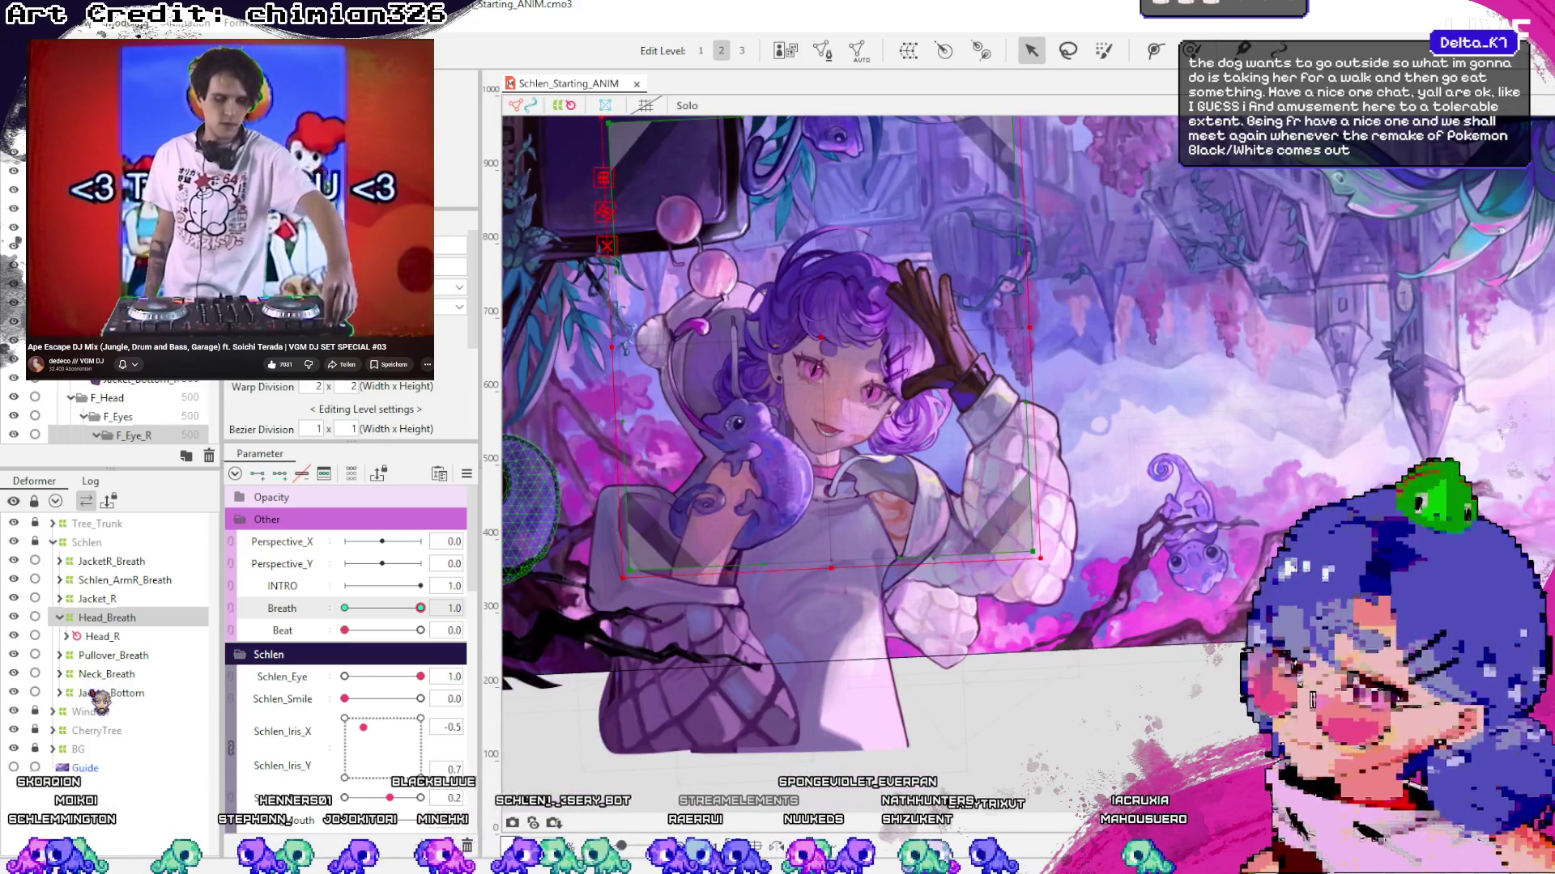
left_click(162, 692)
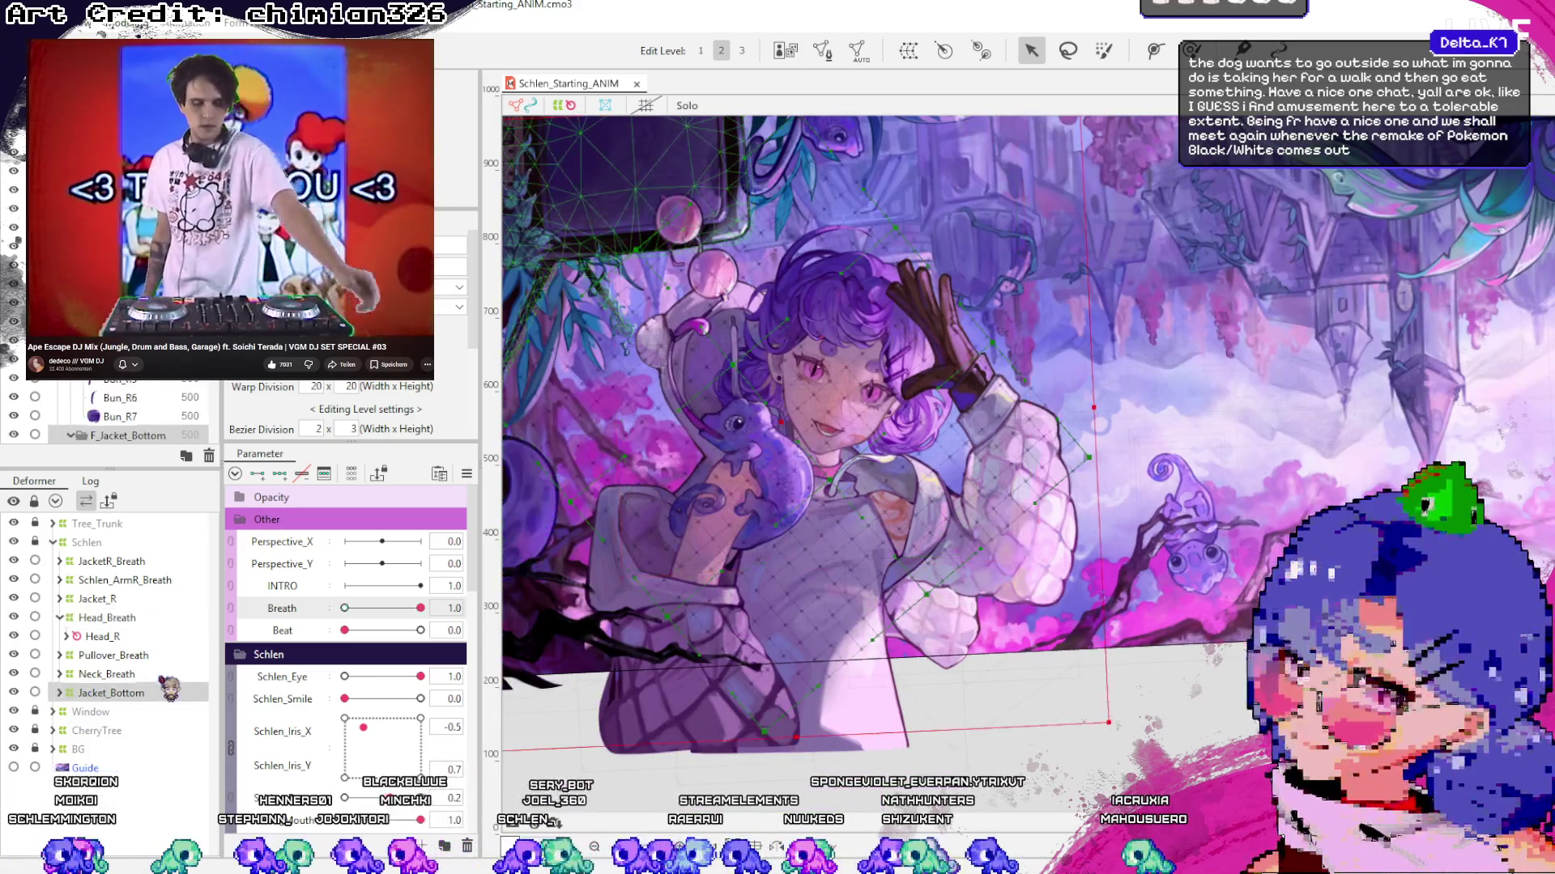
scroll(751, 642, "down", 2)
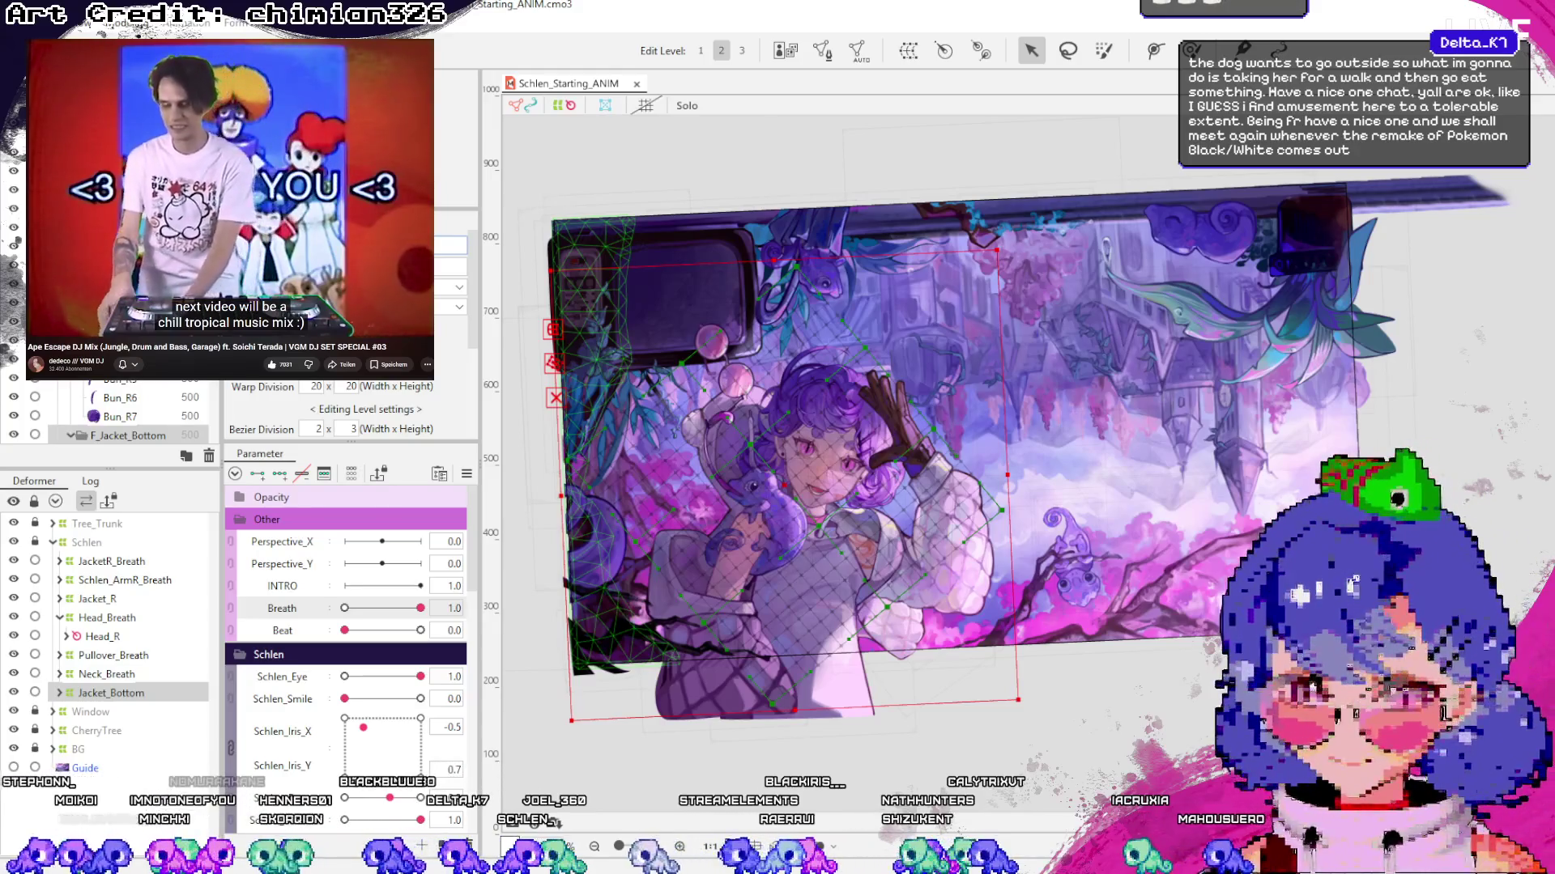
Rename the deformer to Jacket_Bottom_Breath and preview the jacket at Breath 0.0 and 1.0
type("_Breath")
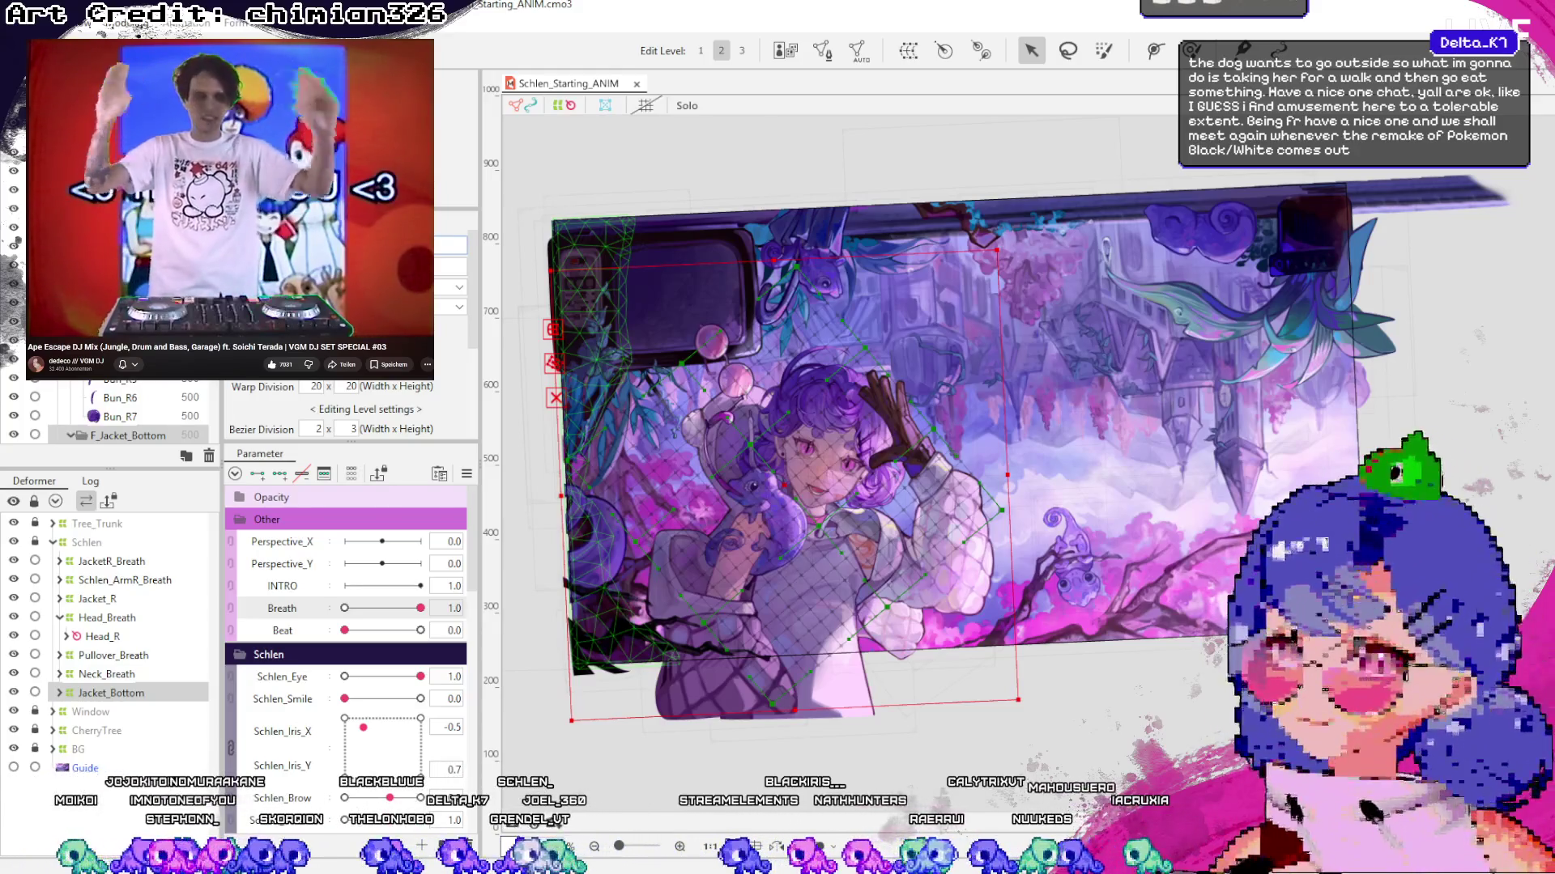
key("Return")
scroll(606, 675, "up", 2)
left_click_drag(420, 608, 344, 608)
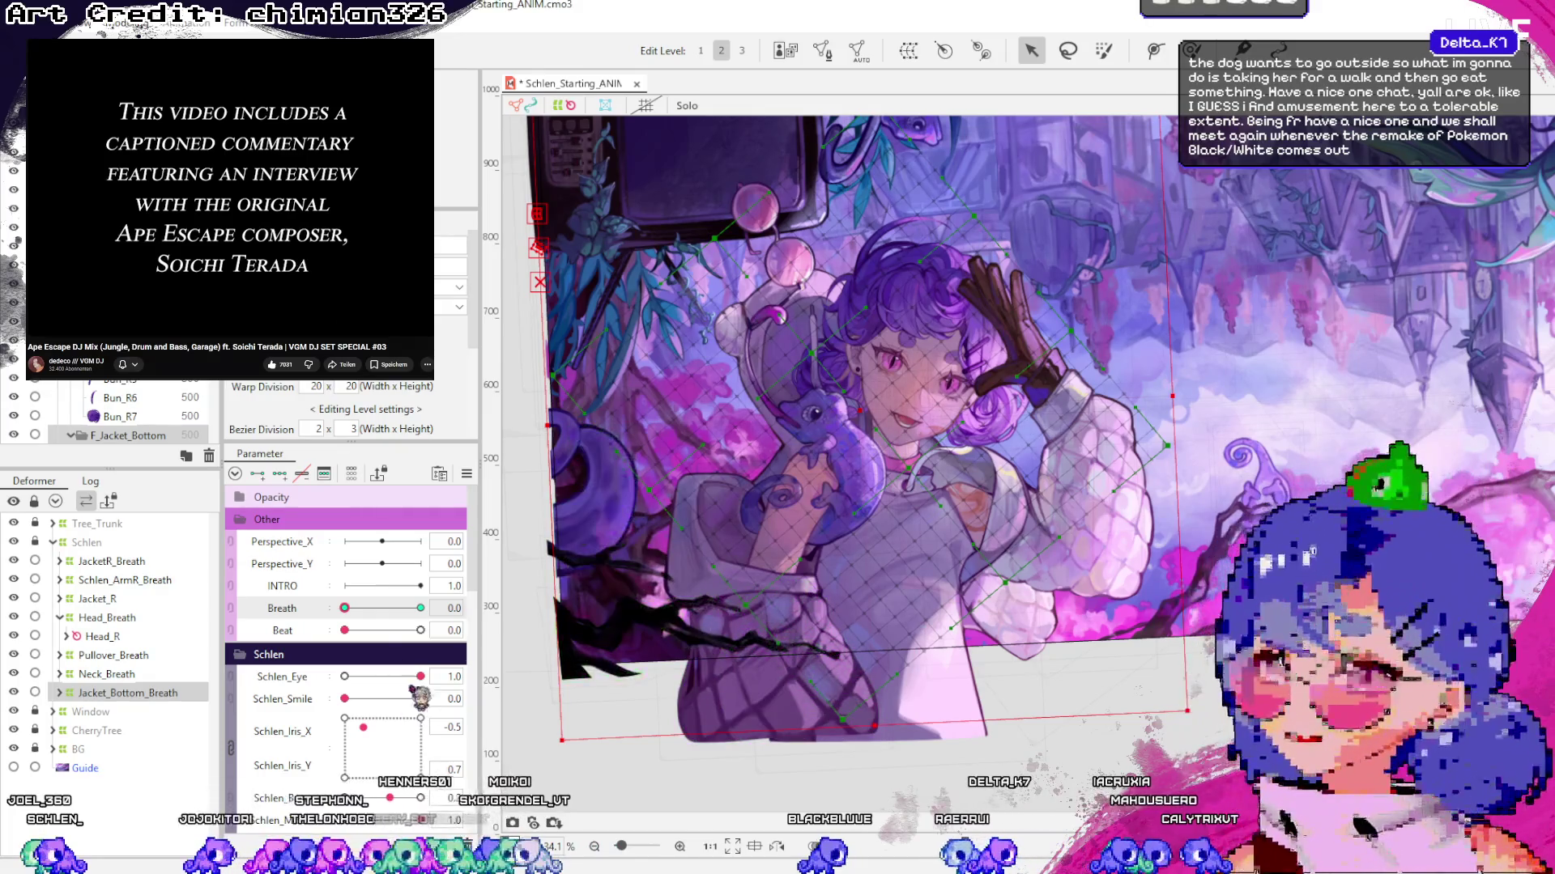
left_click_drag(347, 609, 456, 608)
Scrub Breath back and forth to check the lower jacket's breathing motion
scroll(907, 397, "up", 5)
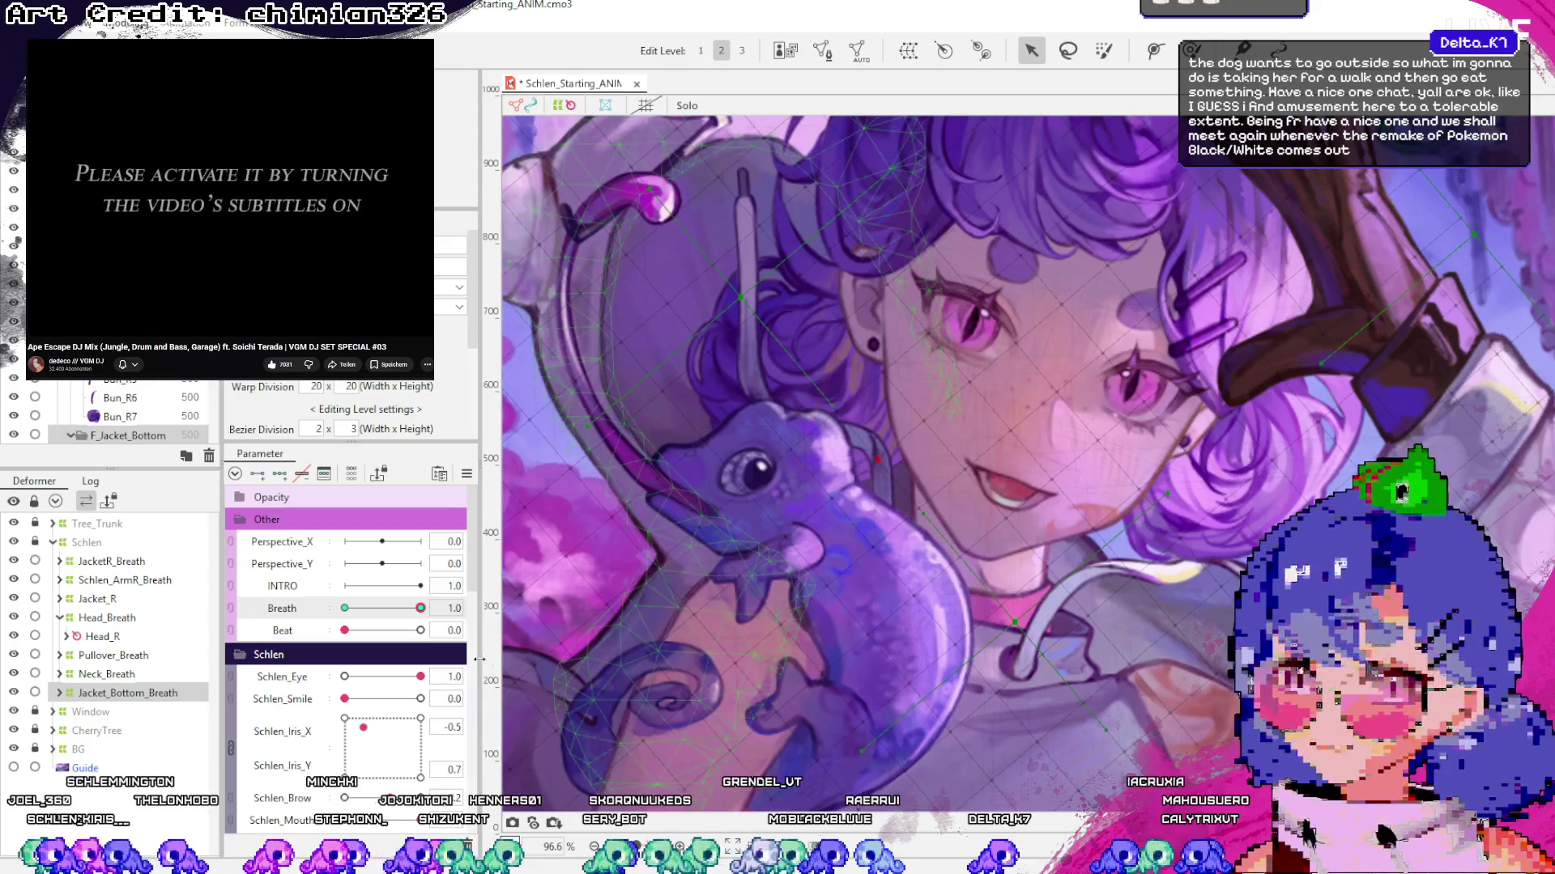
mouse_move(429, 612)
left_mouse_down()
mouse_move(344, 609)
mouse_move(431, 612)
mouse_move(369, 623)
mouse_move(427, 623)
left_mouse_up()
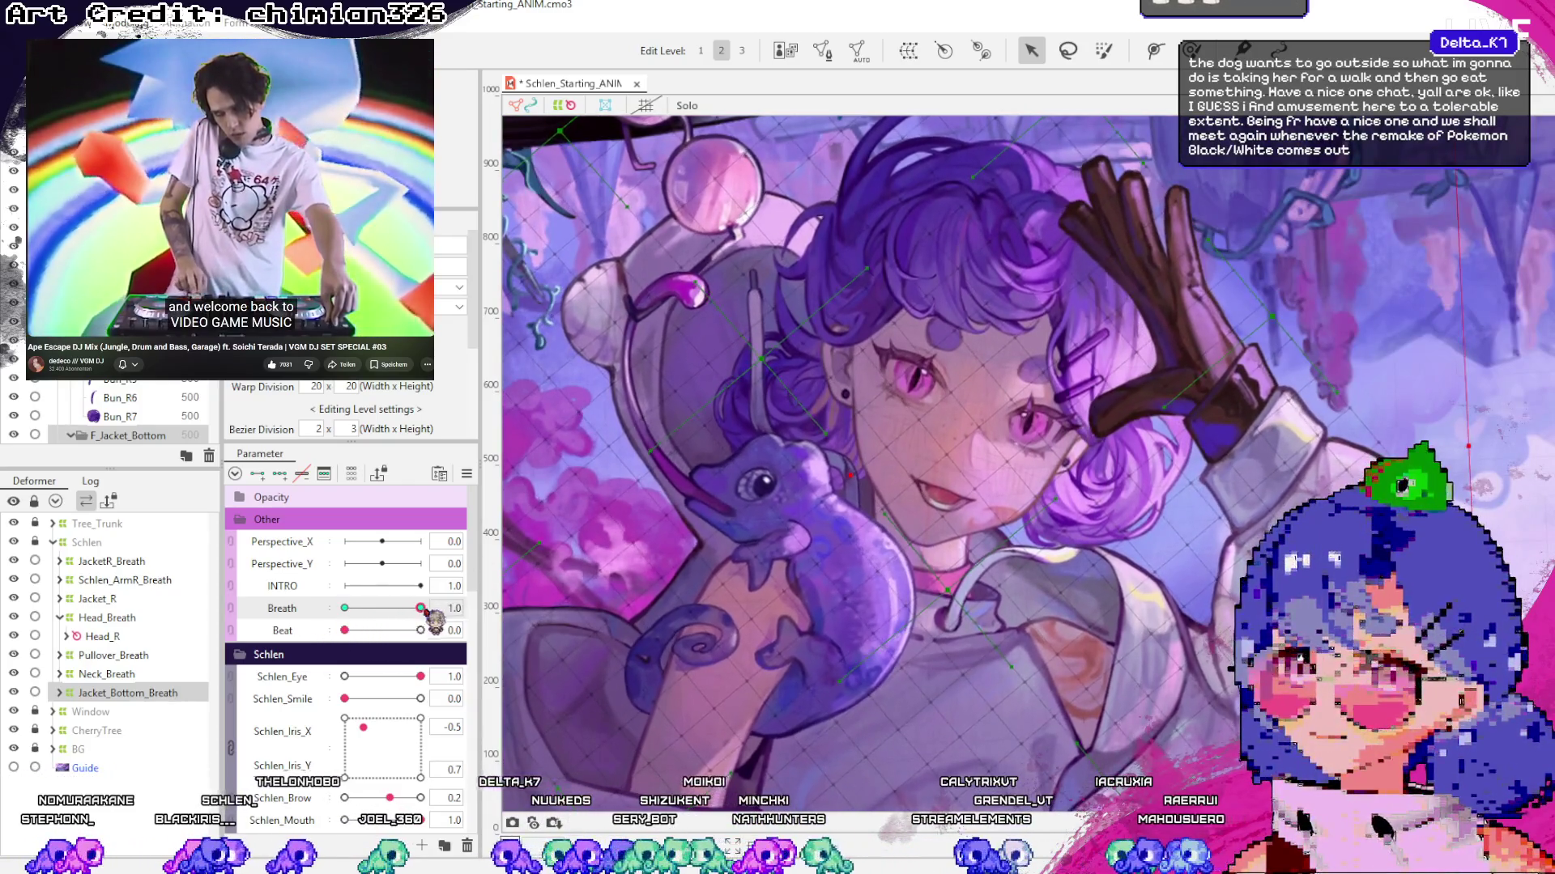
mouse_move(429, 616)
left_mouse_down()
mouse_move(322, 642)
mouse_move(477, 609)
left_mouse_up()
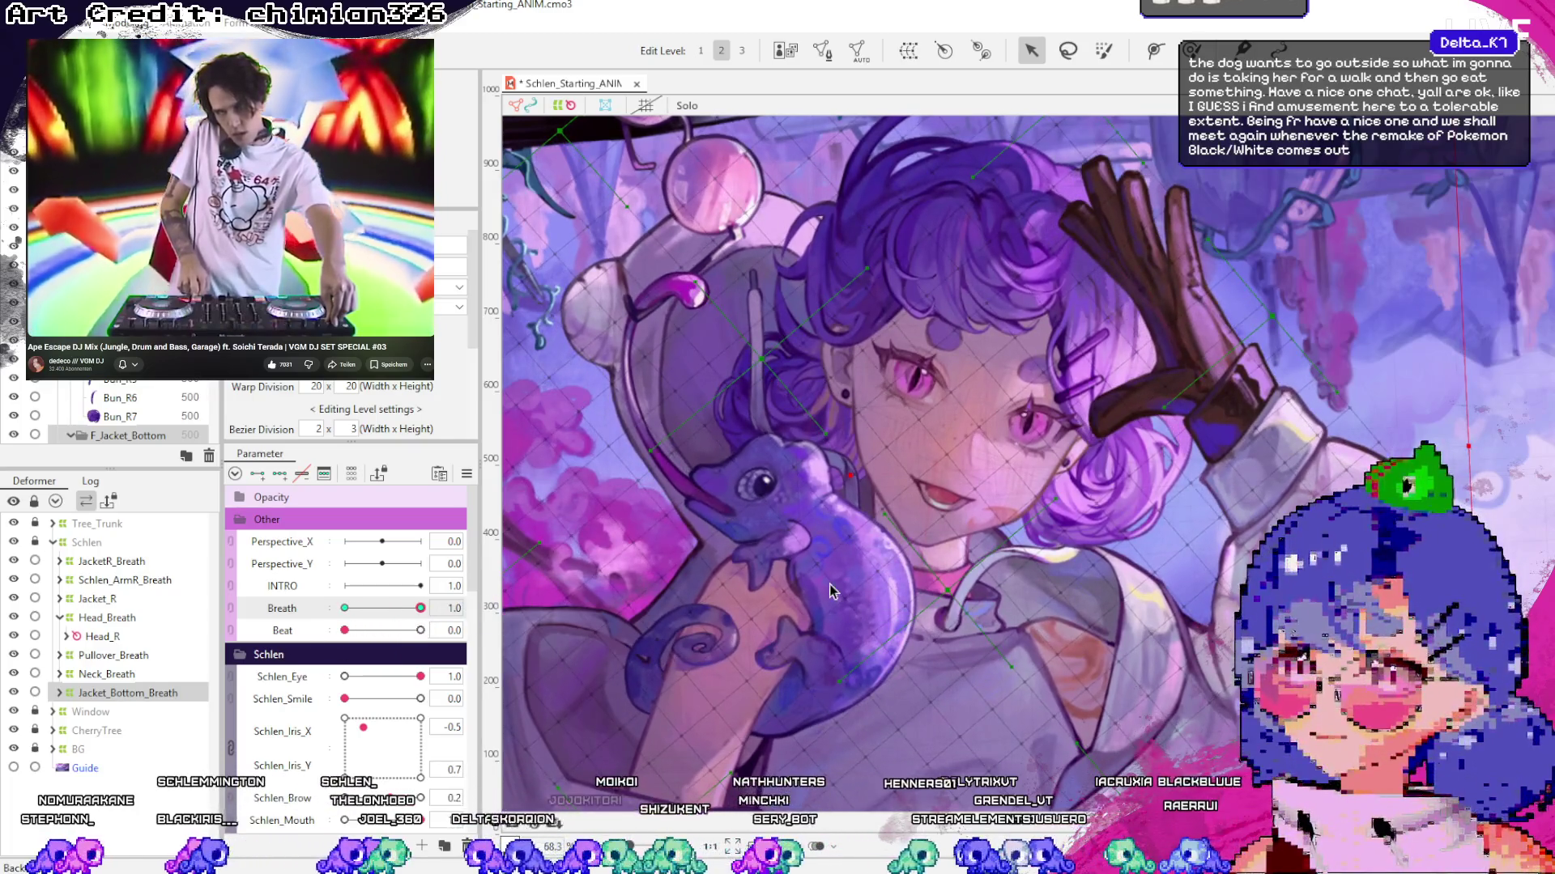
scroll(831, 591, "down", 3)
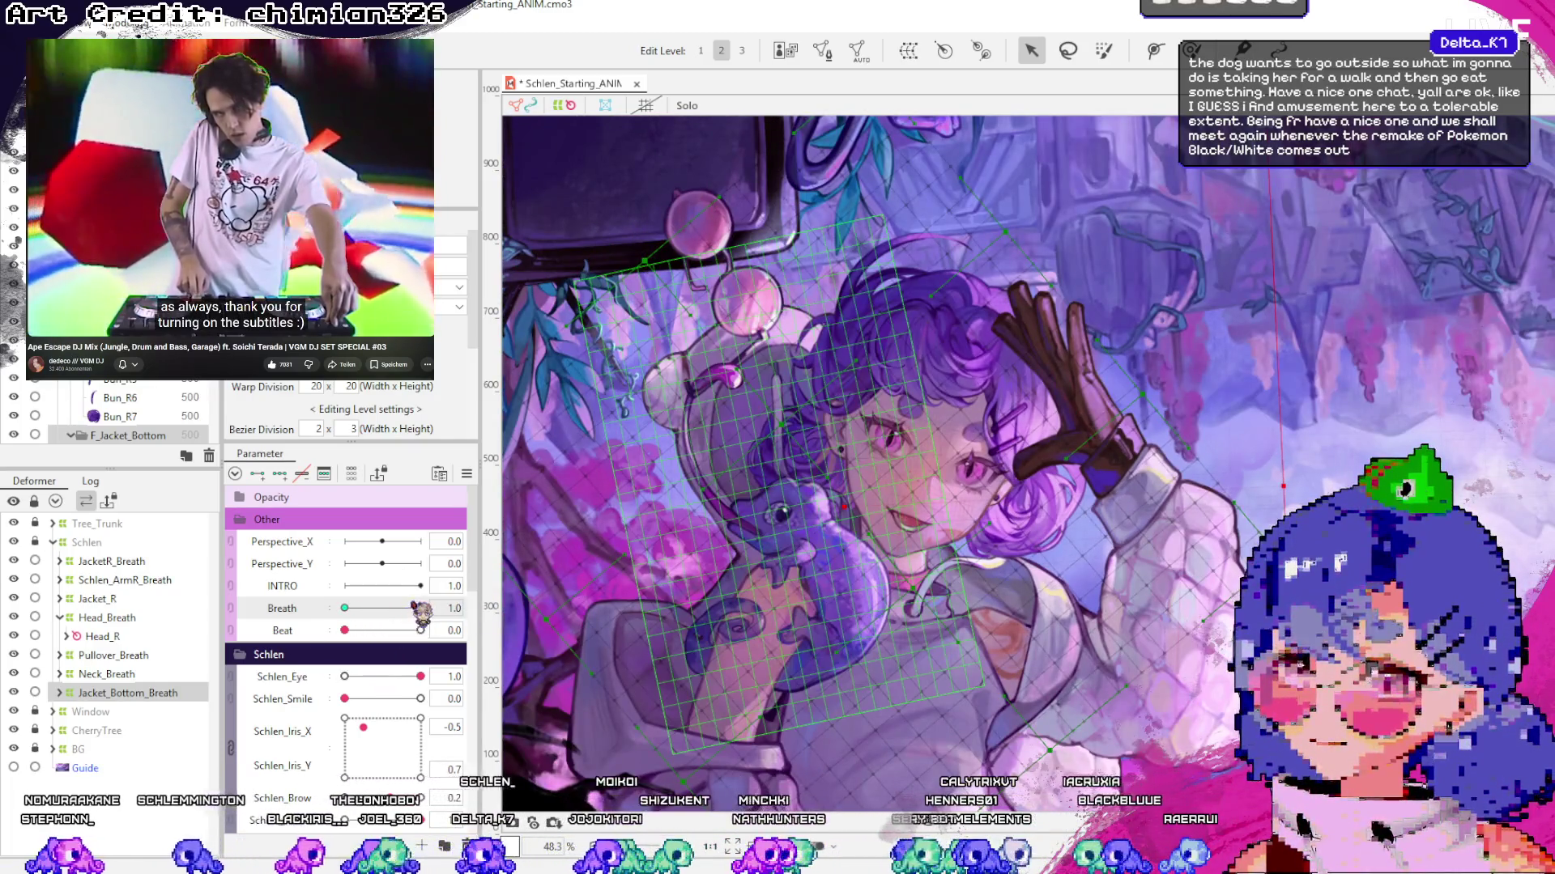
mouse_move(421, 609)
left_mouse_down()
mouse_move(340, 636)
mouse_move(435, 588)
mouse_move(320, 649)
mouse_move(437, 591)
mouse_move(327, 648)
mouse_move(486, 593)
left_mouse_up()
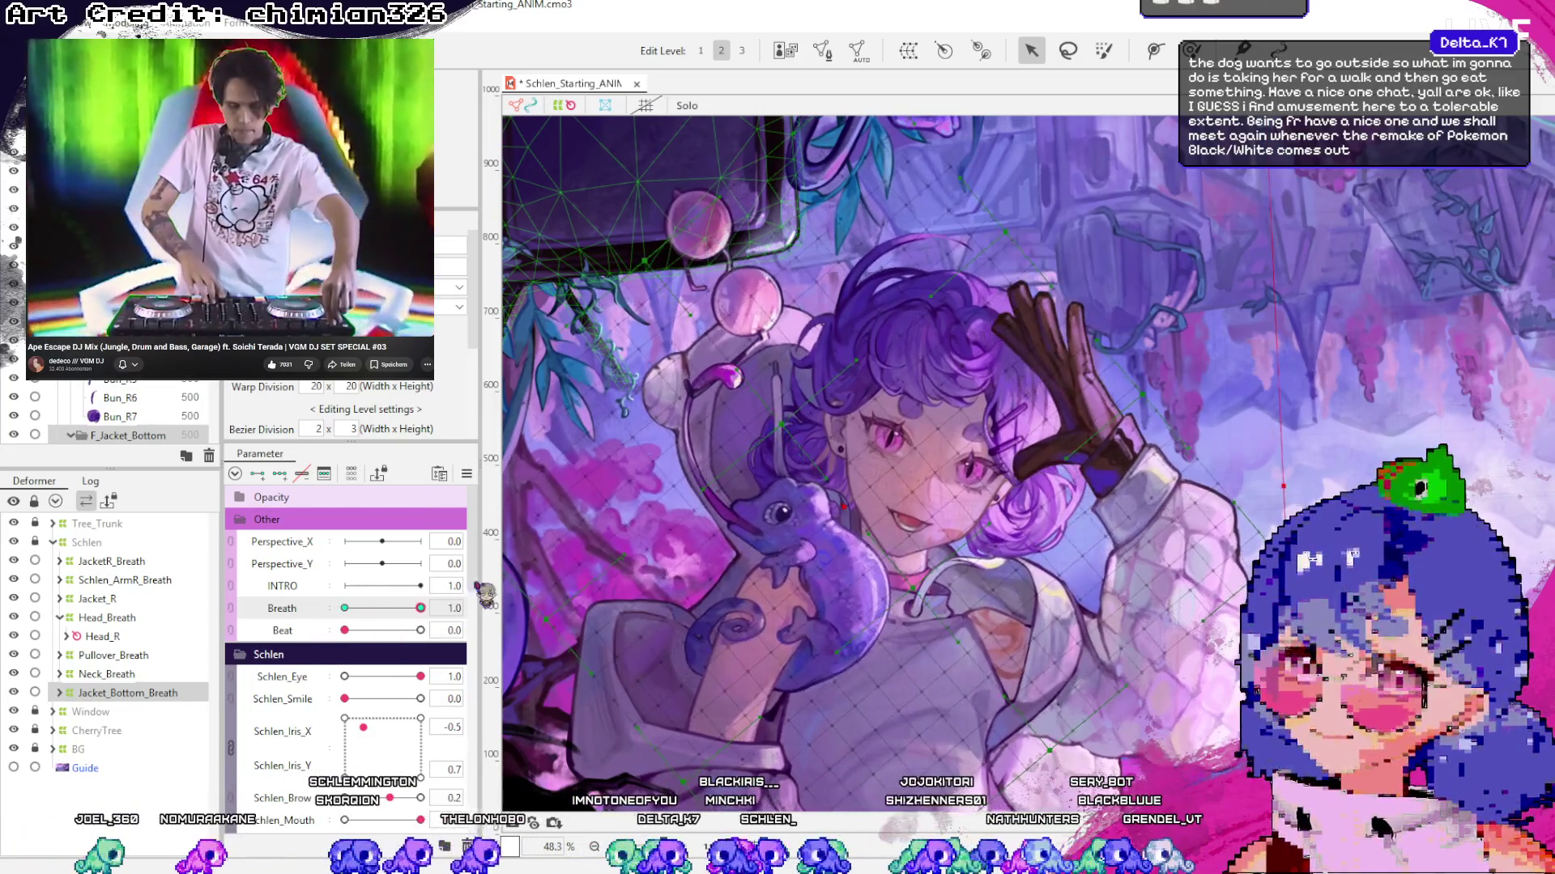
scroll(768, 401, "down", 3)
left_click(122, 599)
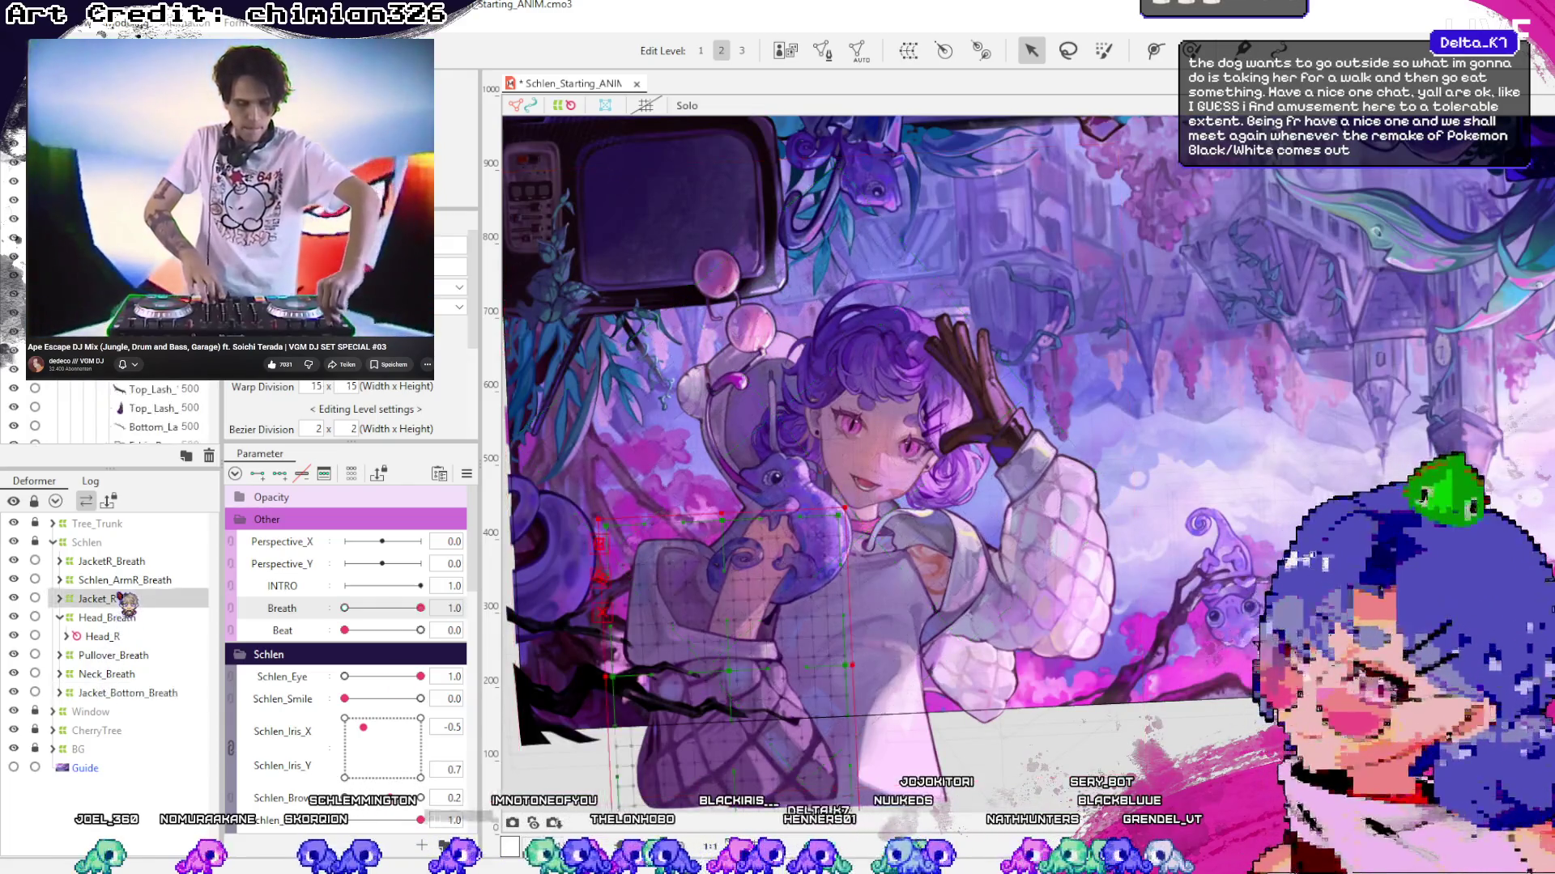
Preview Jacket_R_Breath at Breath 0.0, 1.0 and a low value, ending at full breath 1.0
left_click_drag(421, 608, 344, 608)
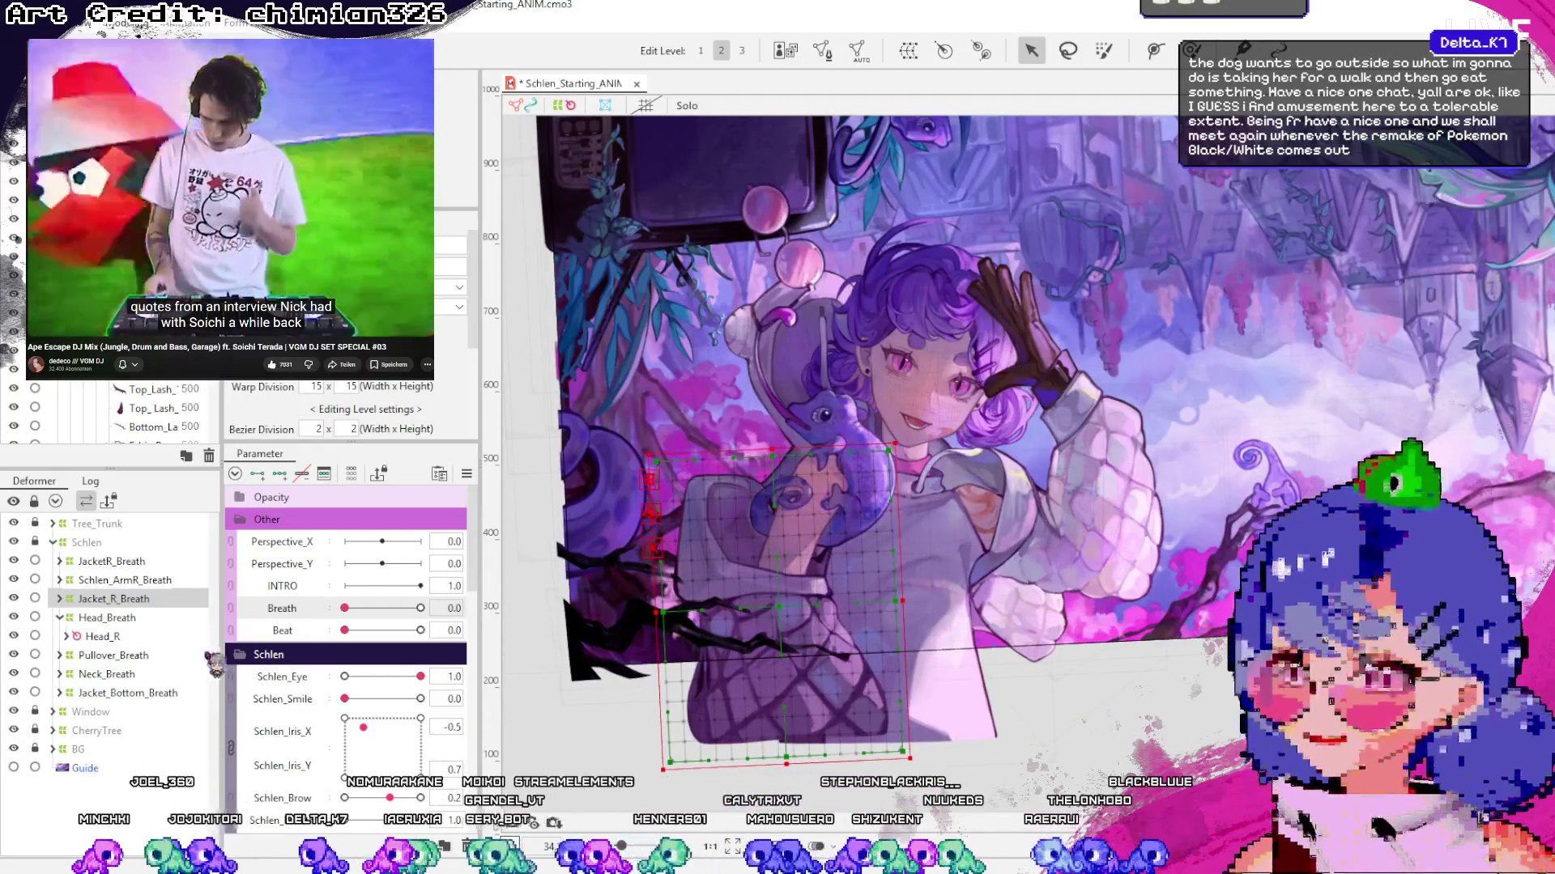
left_click(59, 617)
left_click(121, 579)
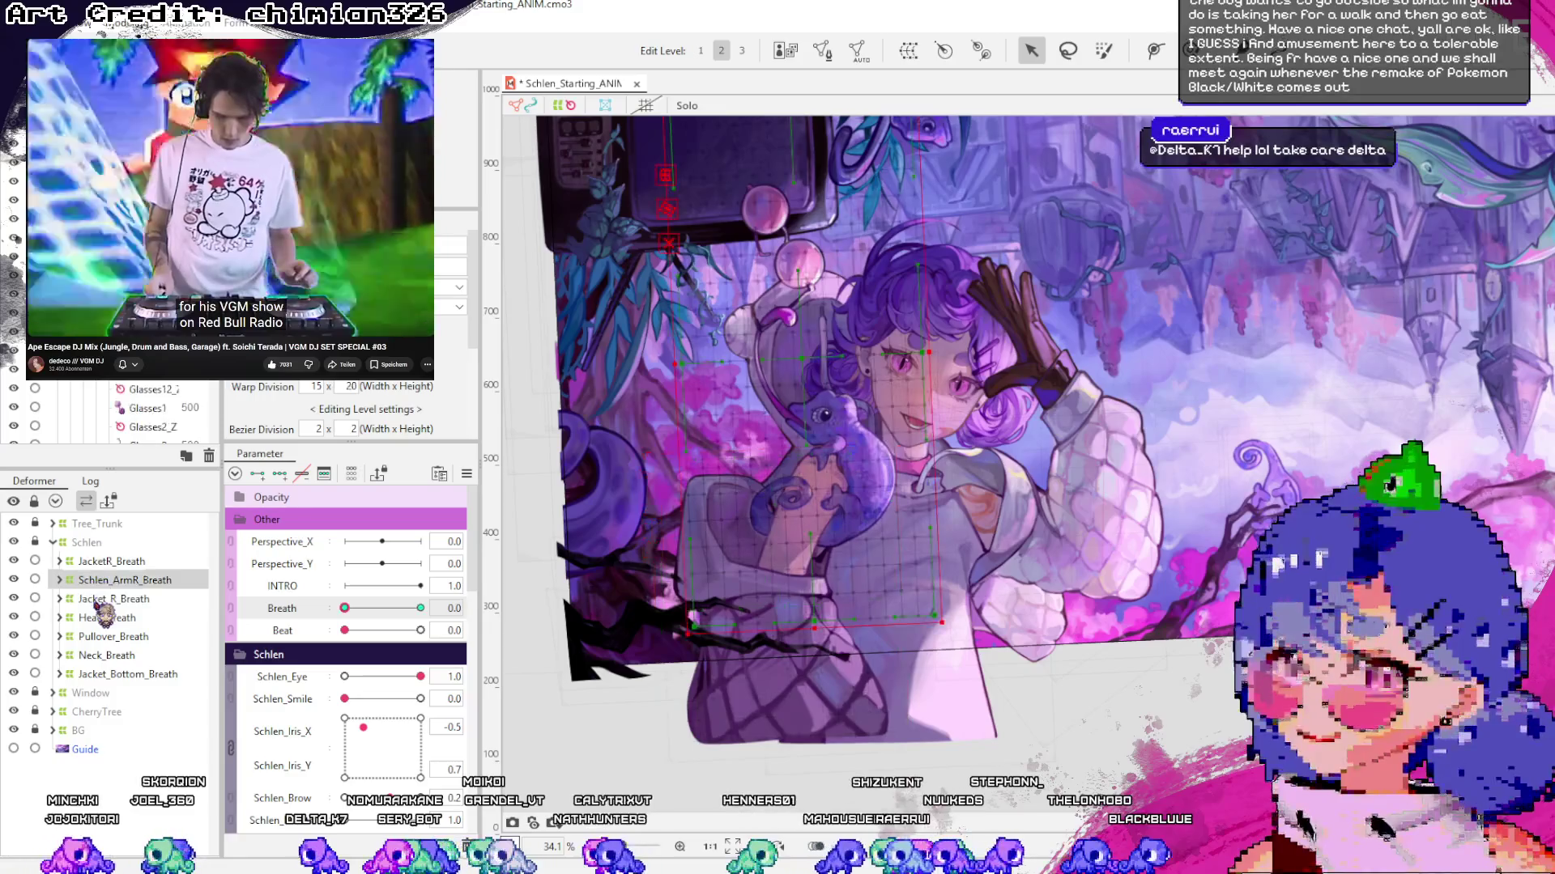
left_click(104, 599)
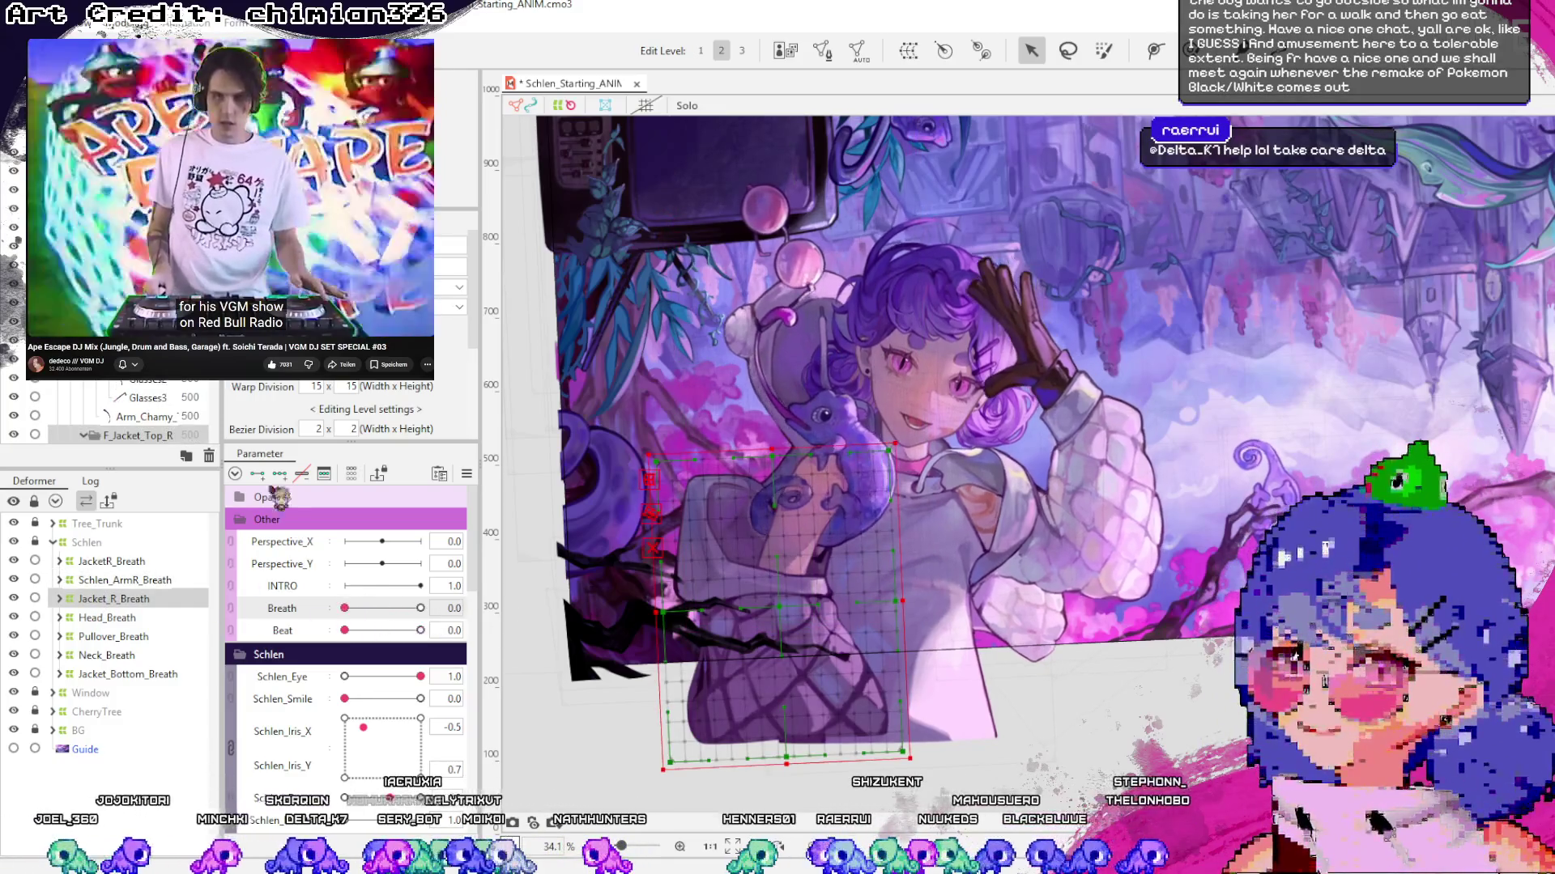
left_click_drag(345, 608, 420, 608)
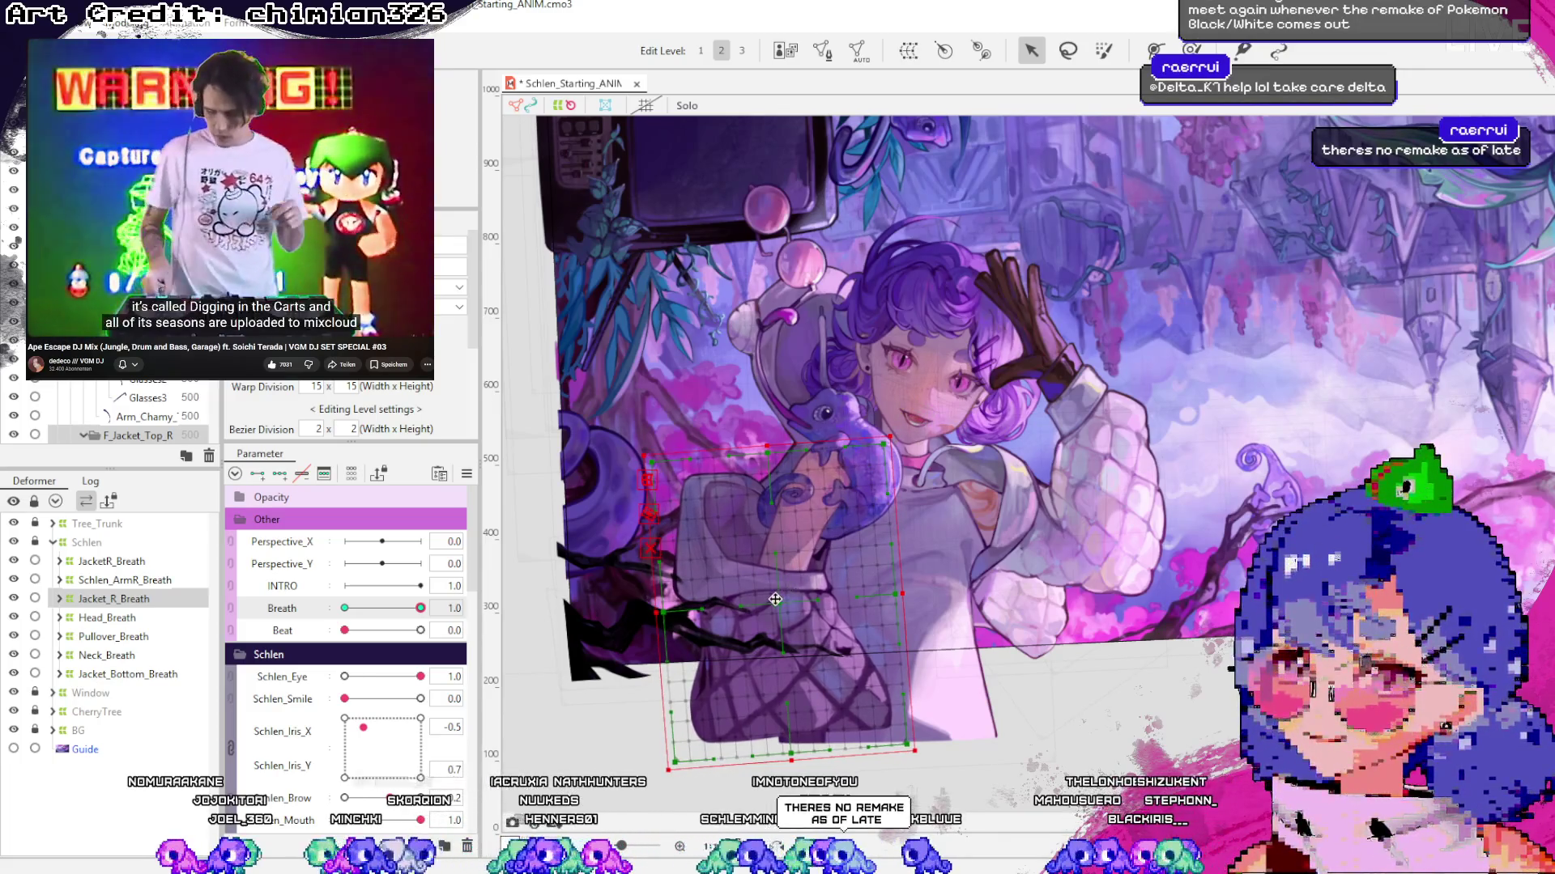
mouse_move(420, 608)
left_mouse_down()
mouse_move(346, 611)
mouse_move(384, 648)
mouse_move(429, 620)
left_mouse_up()
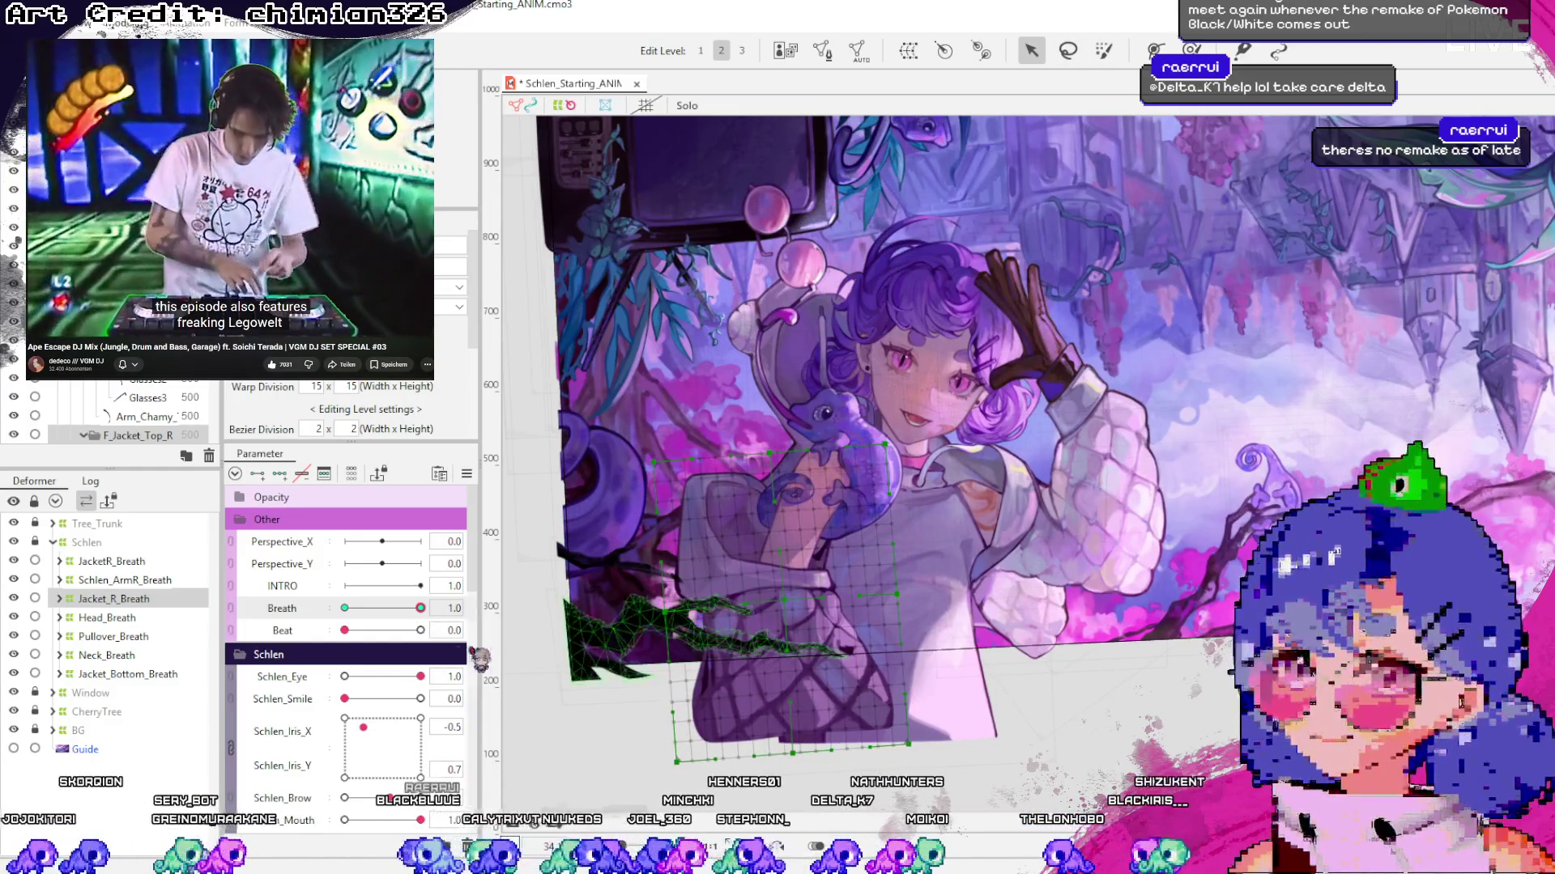
mouse_move(430, 608)
left_mouse_down()
mouse_move(344, 609)
mouse_move(450, 607)
left_mouse_up()
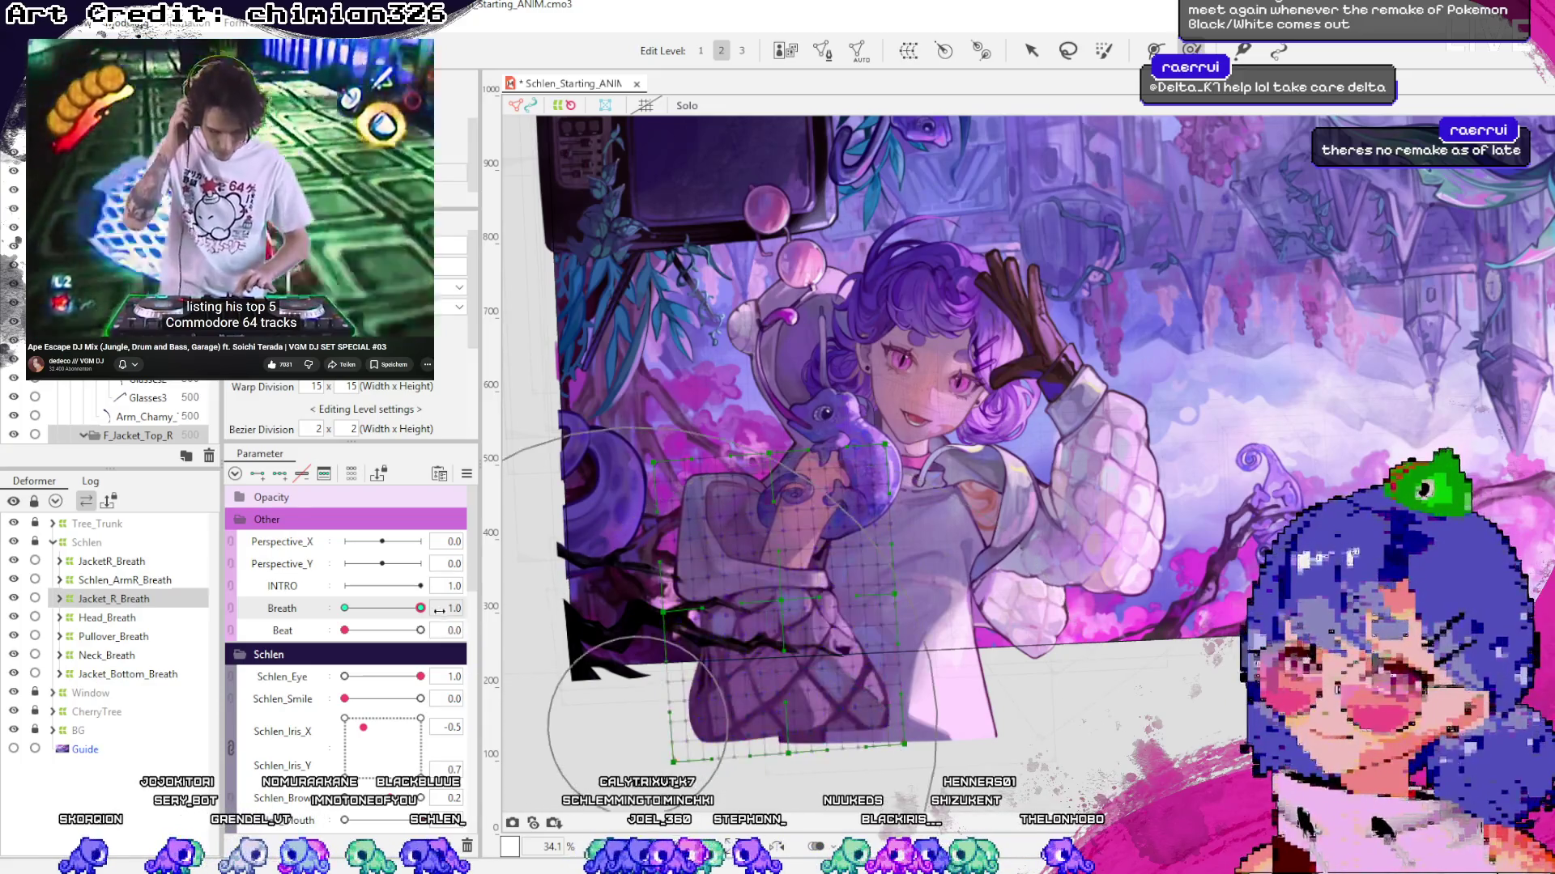
Brush-select a patch of jacket mesh points and adjust them, testing the deformation with Breath
mouse_move(420, 608)
left_mouse_down()
mouse_move(363, 609)
mouse_move(437, 608)
left_mouse_up()
scroll(807, 584, "down", 2)
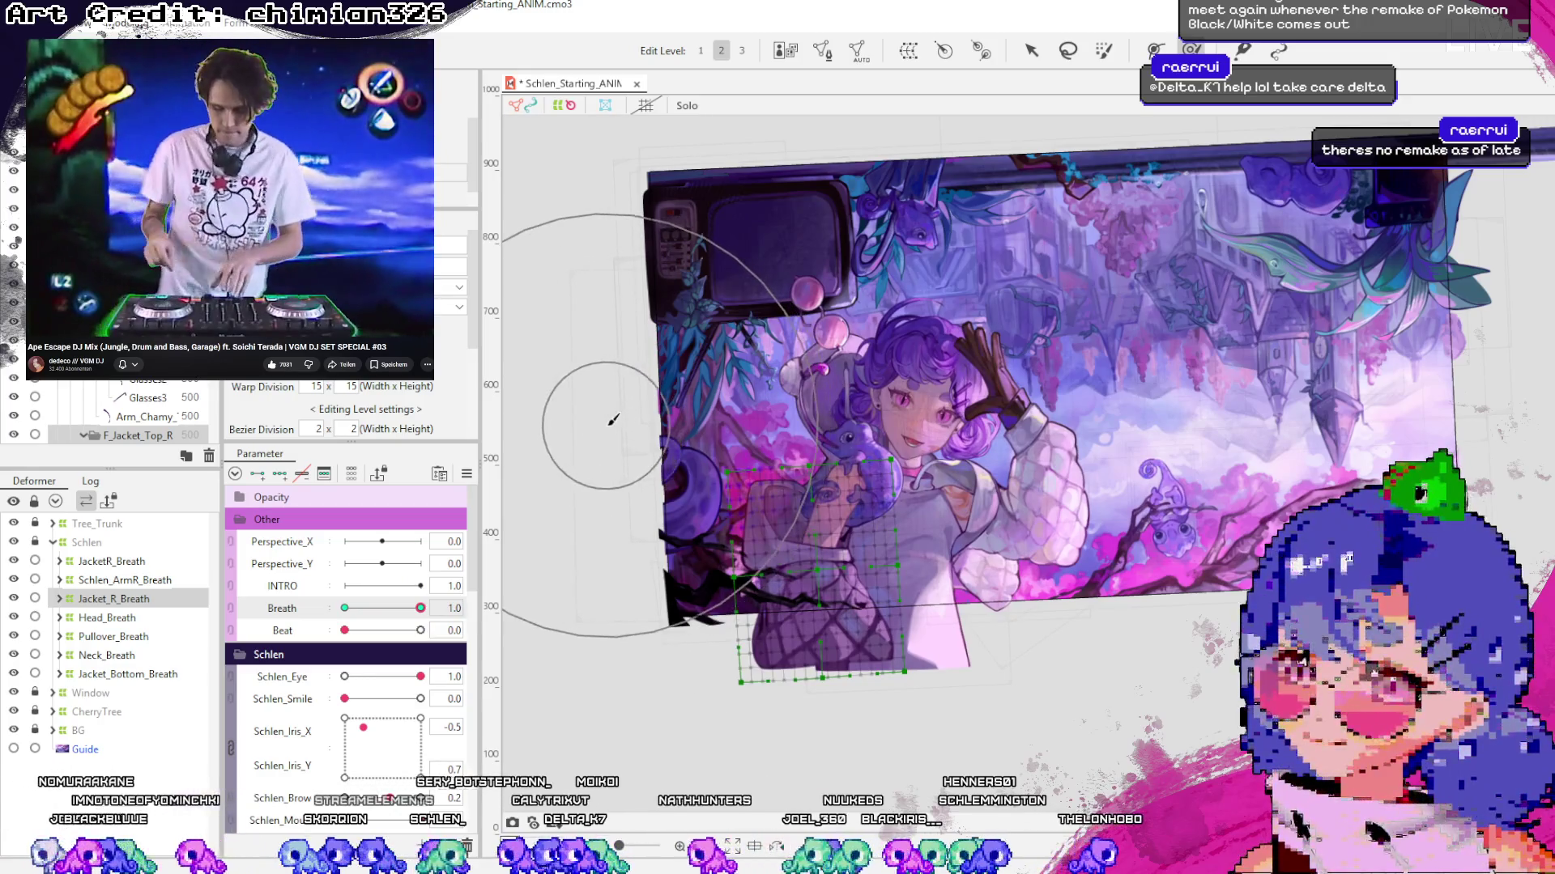
mouse_move(344, 608)
left_mouse_down()
mouse_move(372, 608)
mouse_move(315, 613)
mouse_move(462, 587)
mouse_move(324, 608)
mouse_move(427, 583)
left_mouse_up()
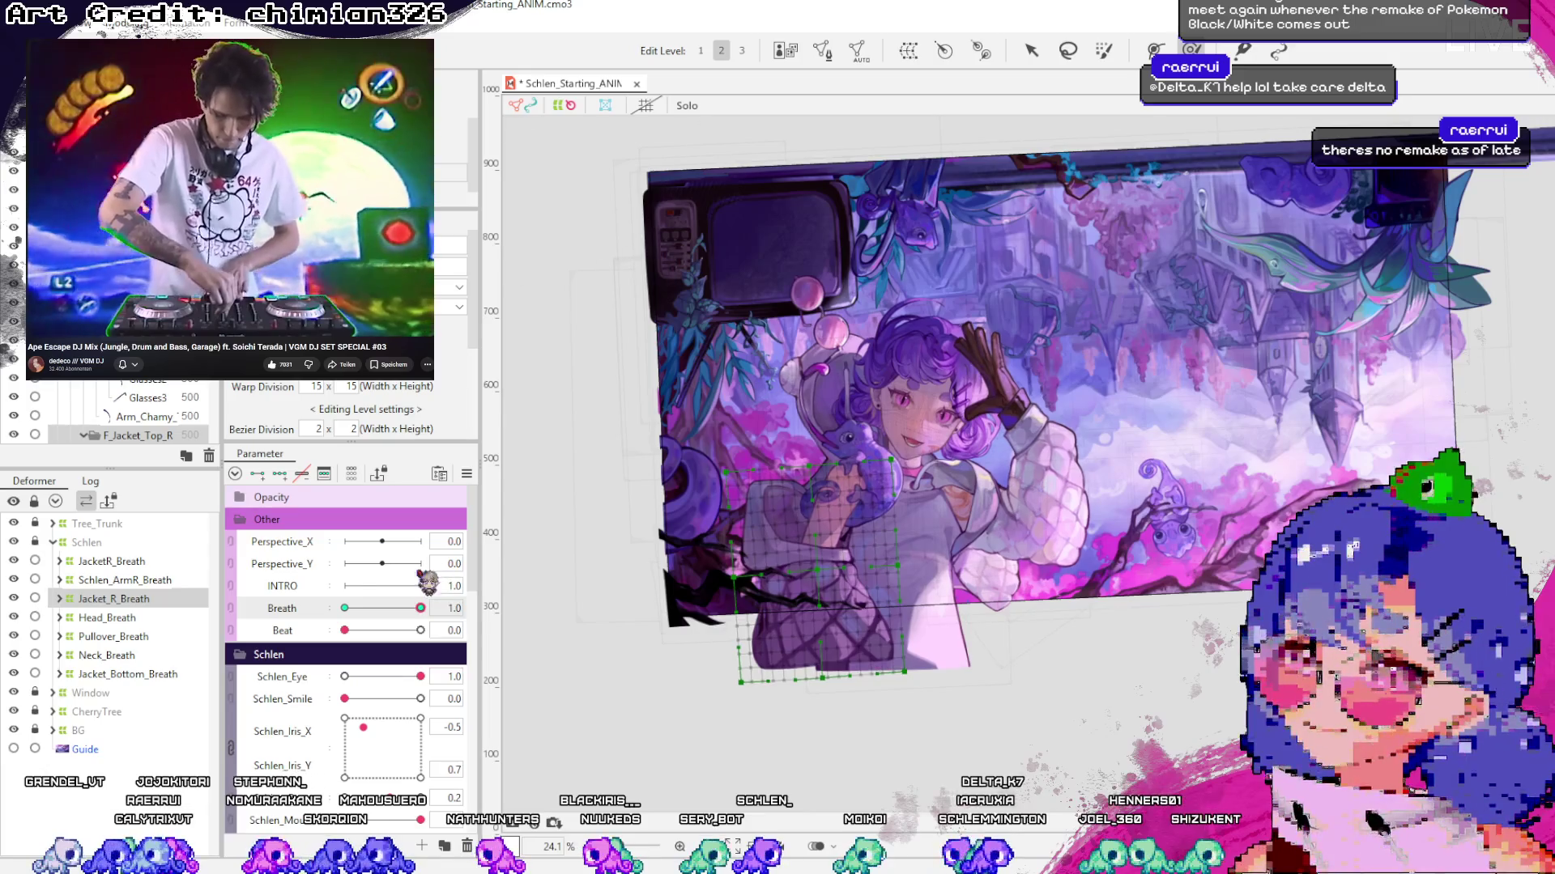
mouse_move(680, 494)
left_mouse_down()
mouse_move(778, 526)
mouse_move(736, 445)
left_mouse_up()
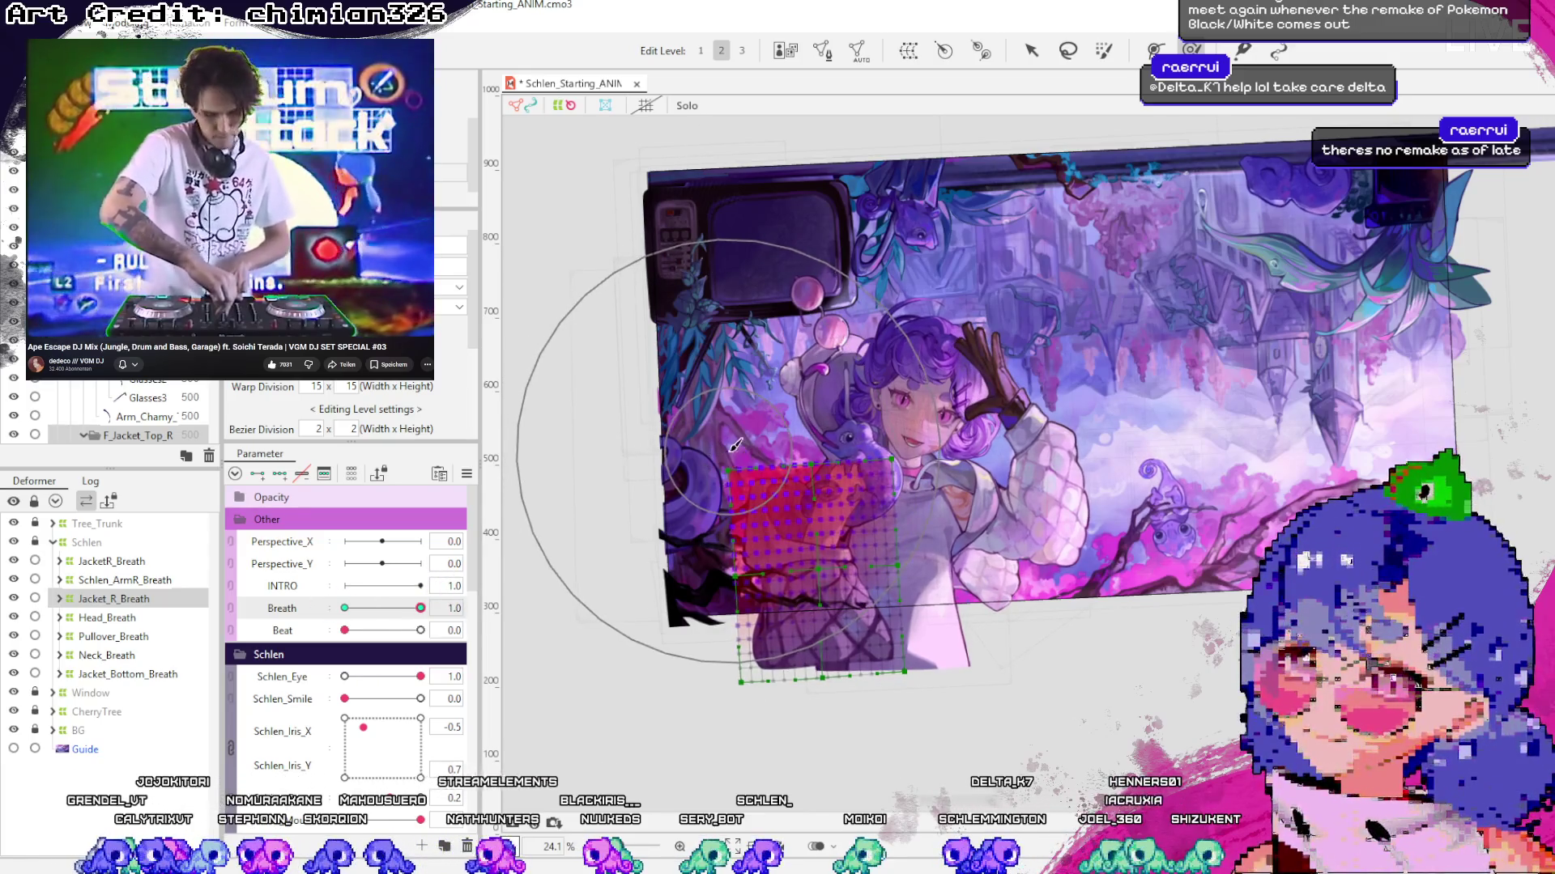
mouse_move(420, 608)
left_mouse_down()
mouse_move(308, 627)
mouse_move(417, 606)
mouse_move(349, 612)
mouse_move(443, 585)
left_mouse_up()
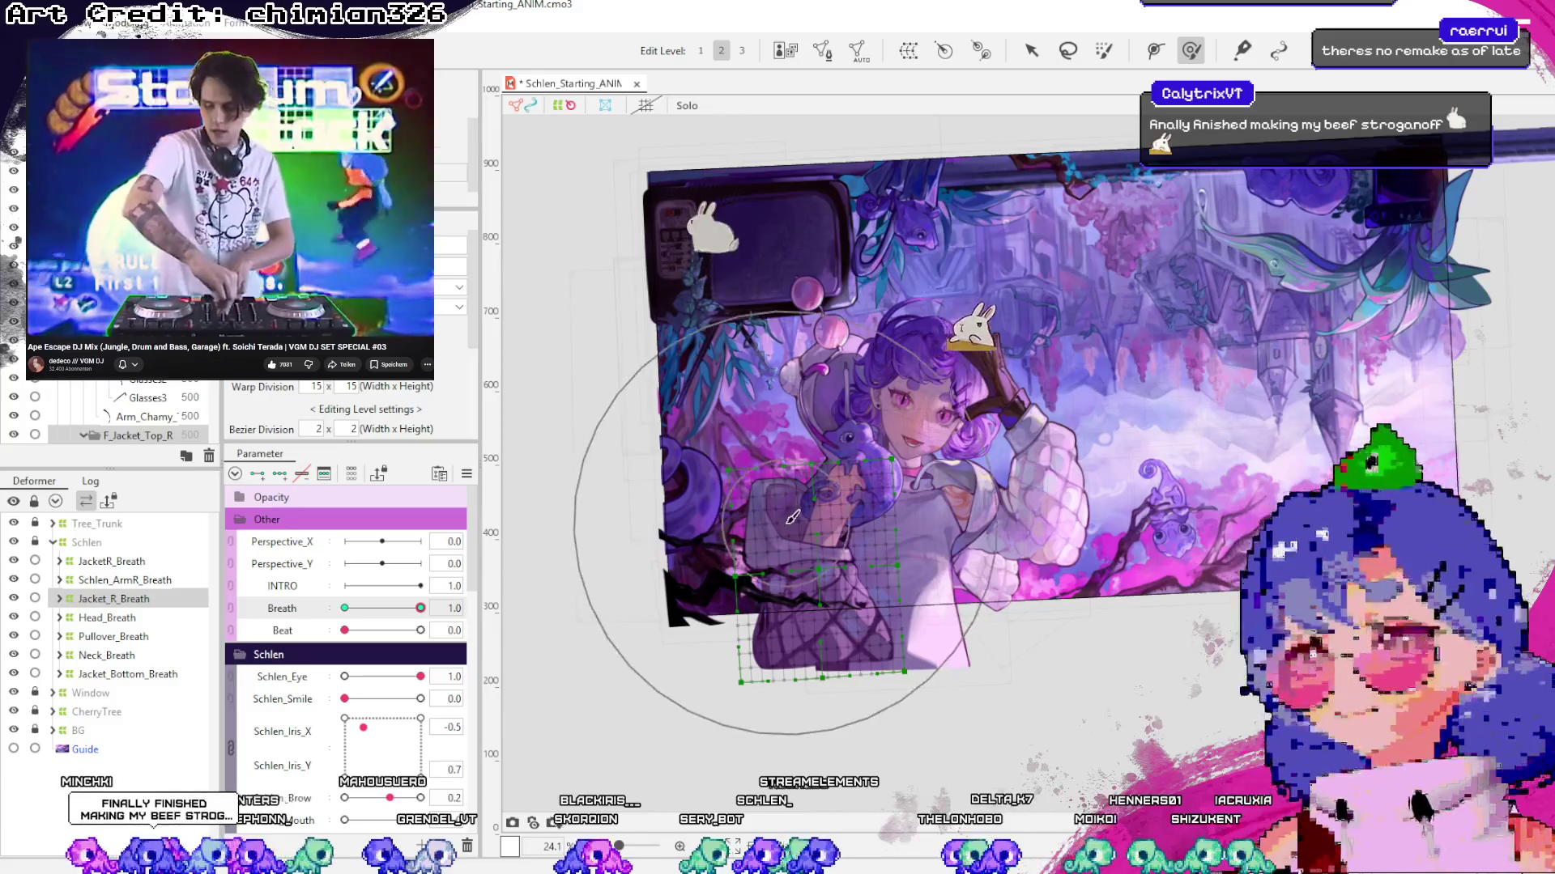
Save Schlen_Starting_ANIM with Ctrl+S and deselect the jacket deformer using the Arrow tool
key("ctrl+s")
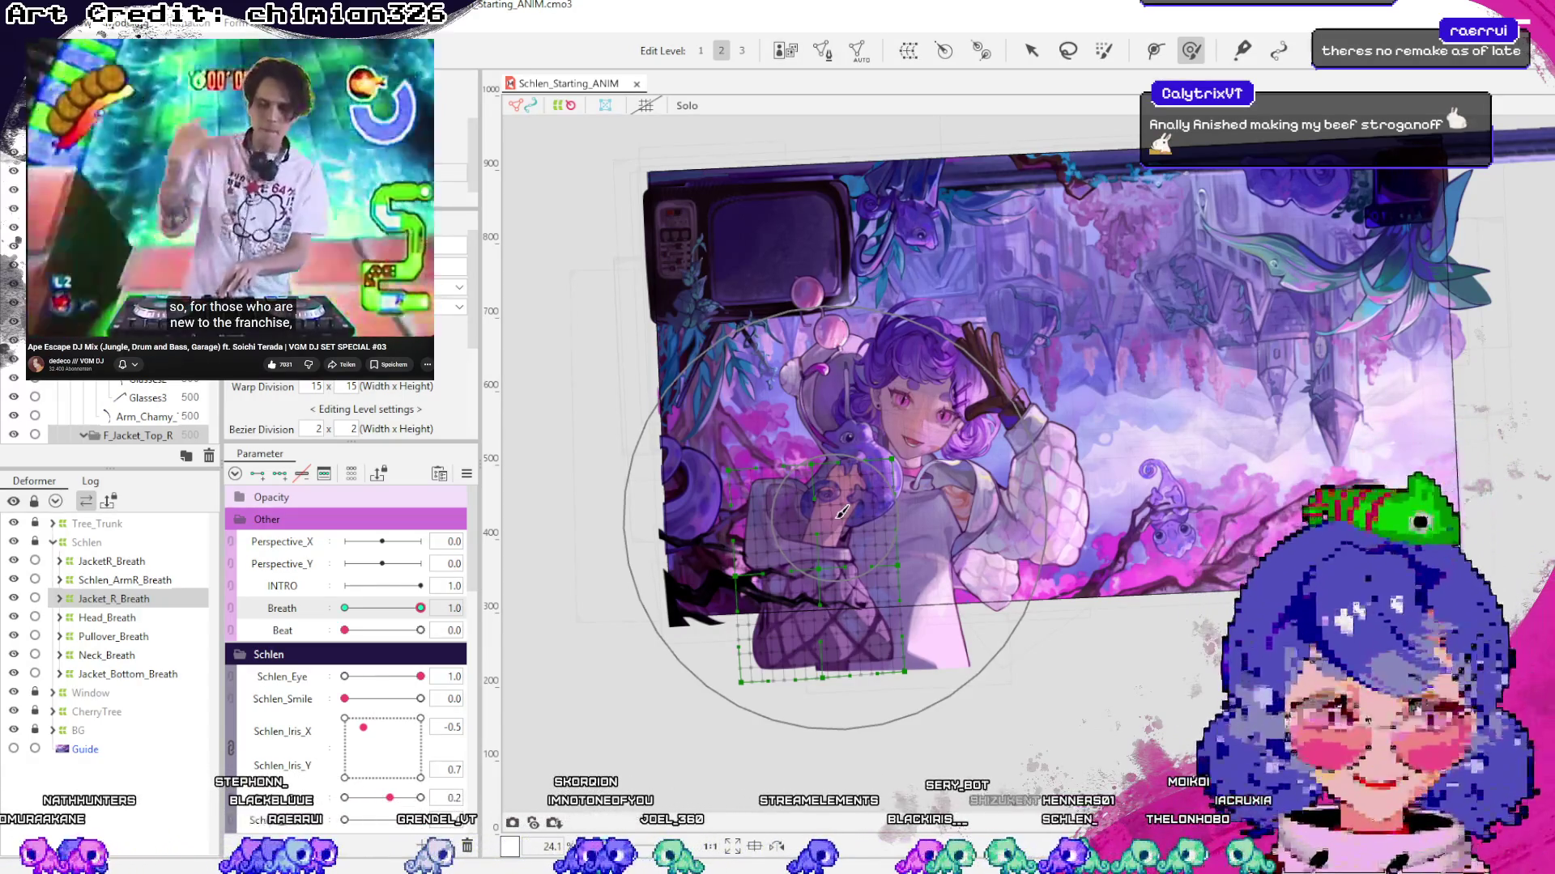
scroll(685, 627, "up", 2)
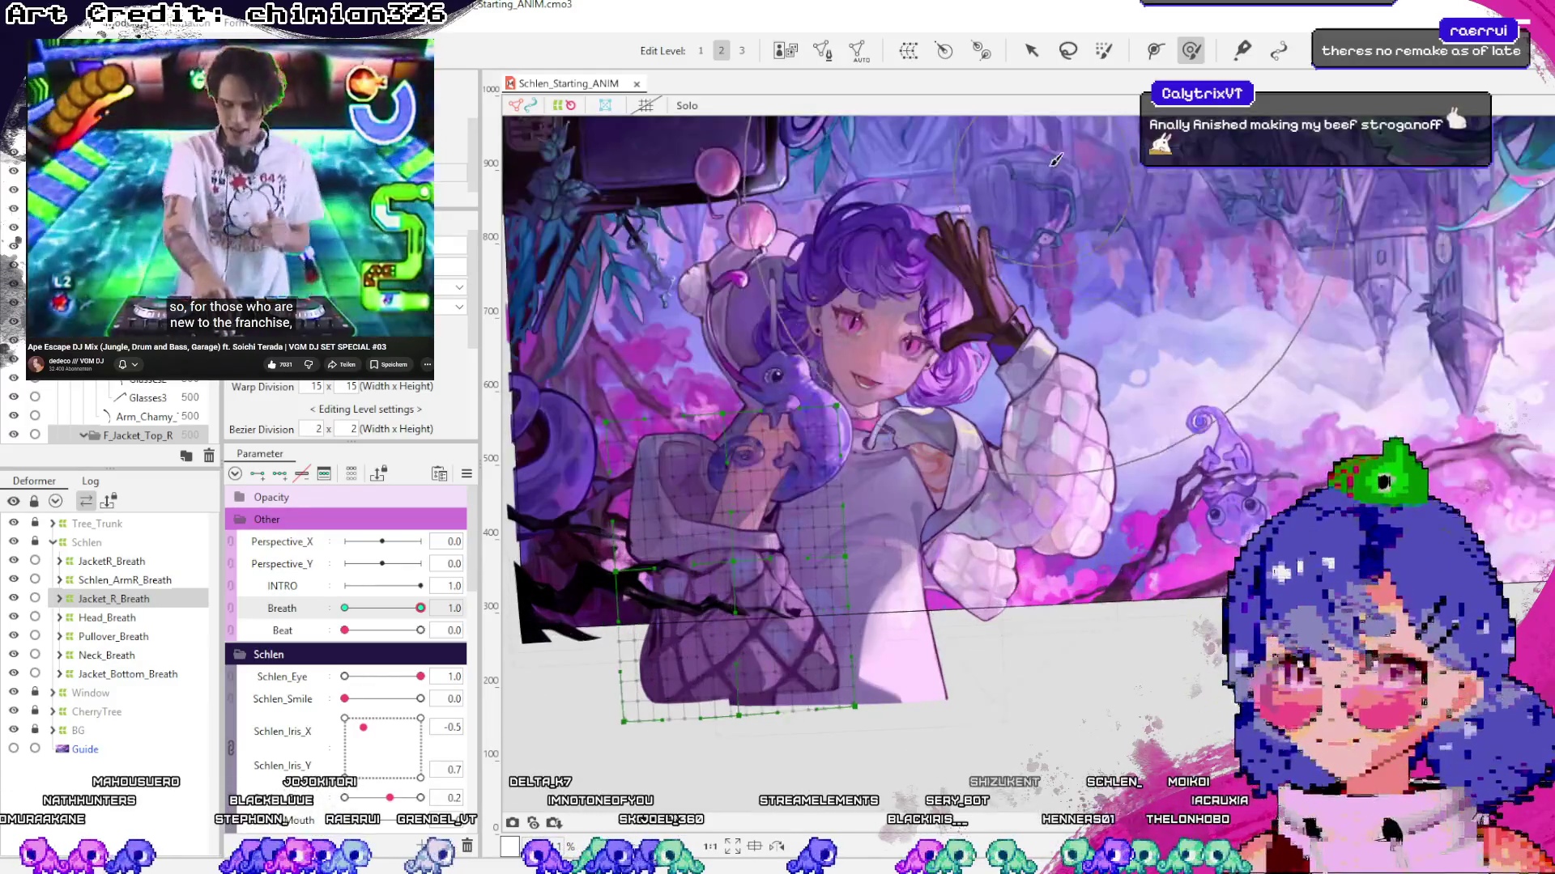
key("v")
left_click(906, 743)
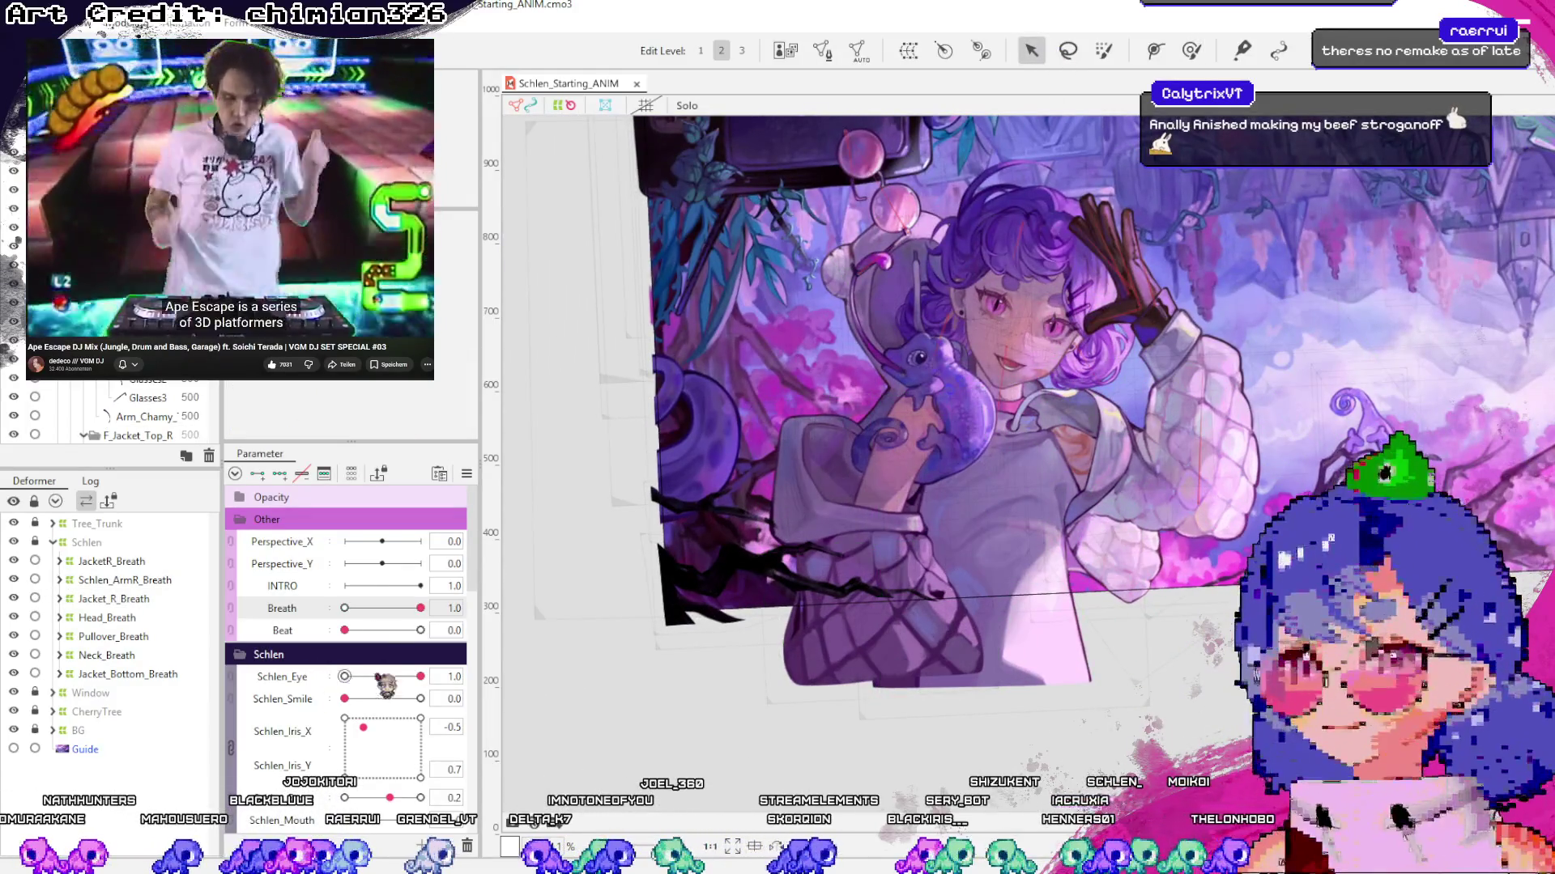
Play the full breathing motion on the Breath slider, leaving Breath at 0.0
mouse_move(420, 608)
left_mouse_down()
mouse_move(389, 620)
mouse_move(425, 631)
left_mouse_up()
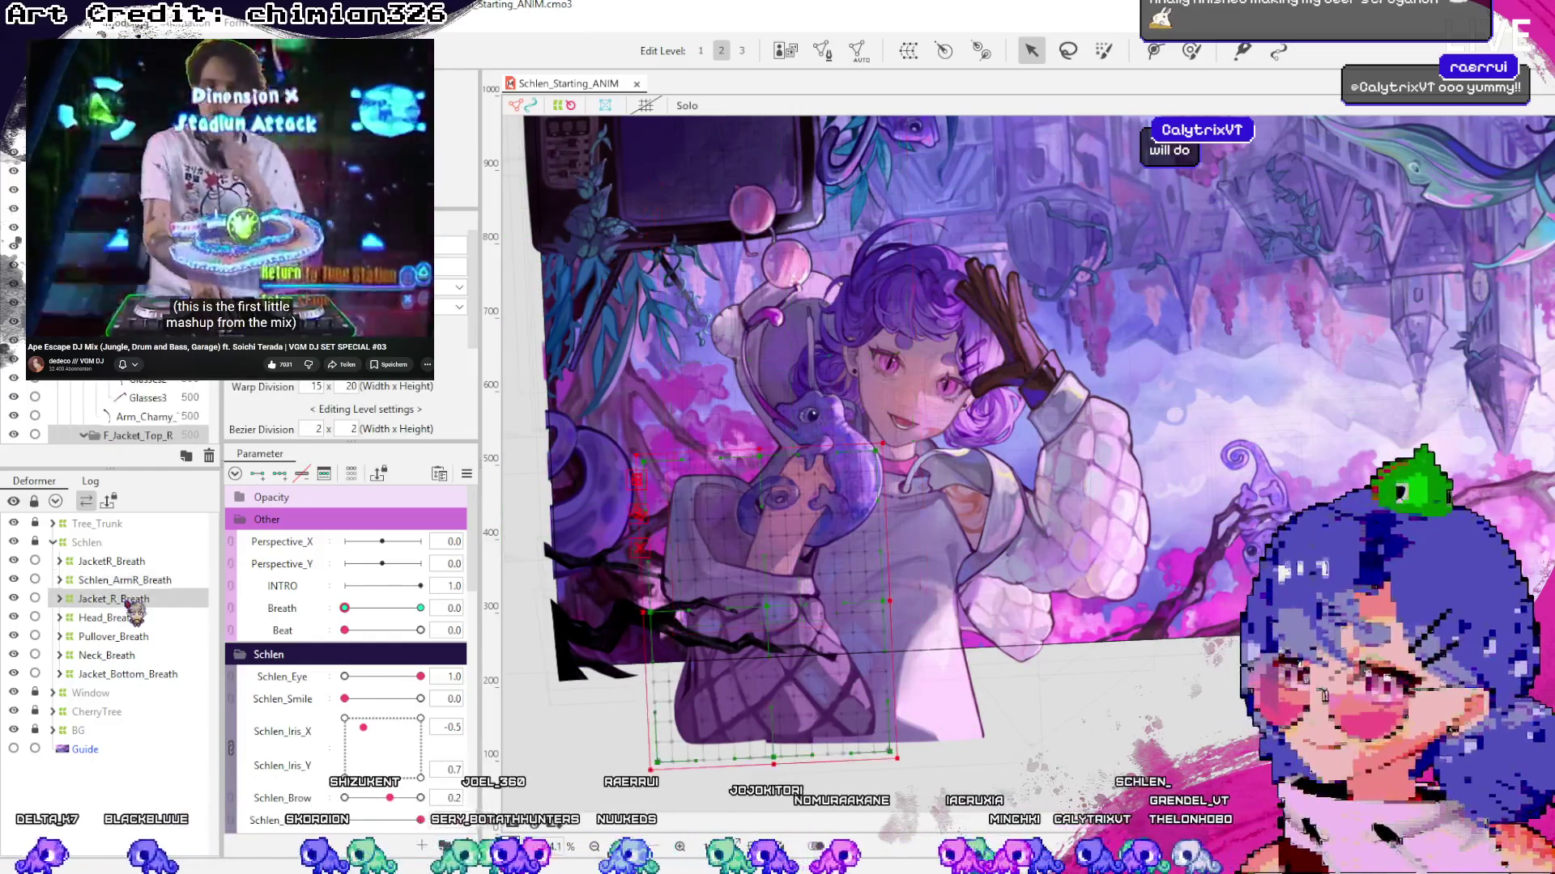
Select Pullover_Breath, JacketR_Breath, Schlen_ArmR_Breath, Jacket_R_Breath and Head_Breath in turn to inspect them
left_click(113, 636)
scroll(951, 704, "up", 2)
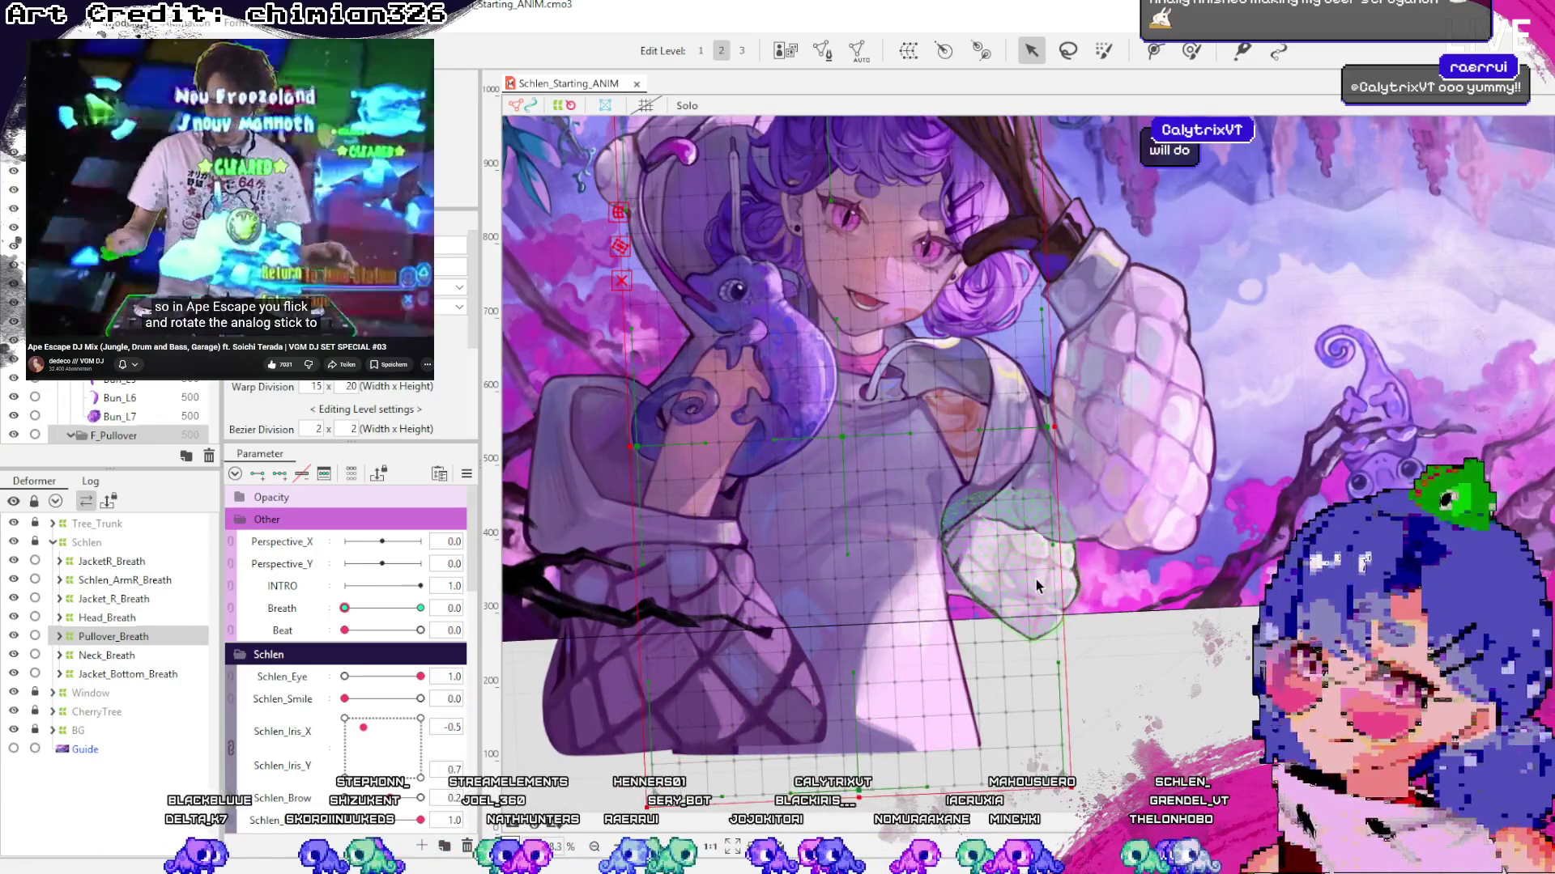
left_click(1037, 580)
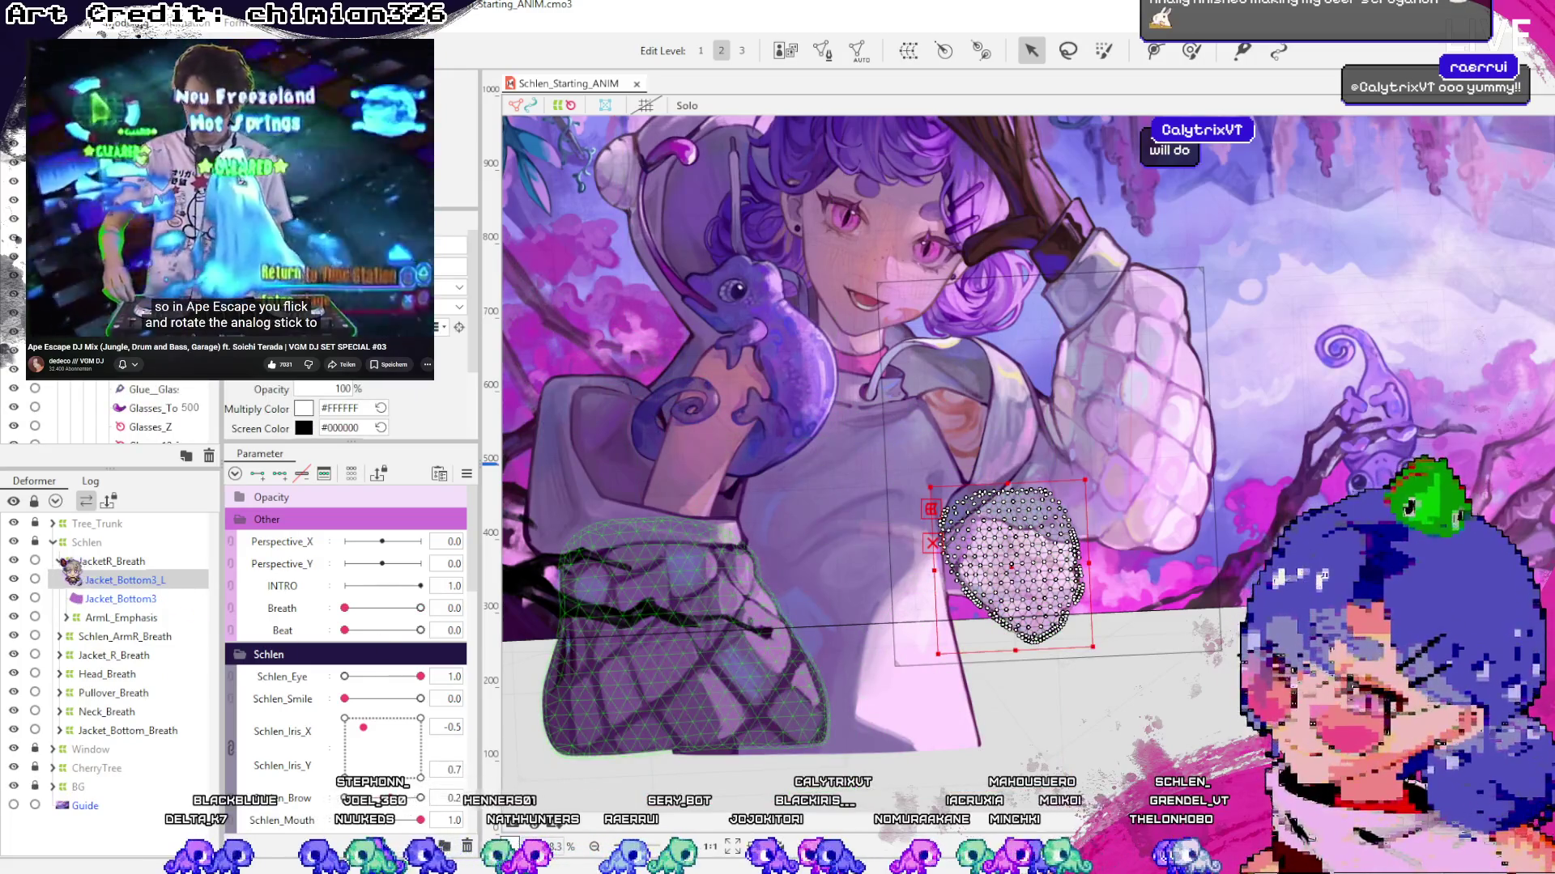
left_click(108, 561)
left_click(113, 580)
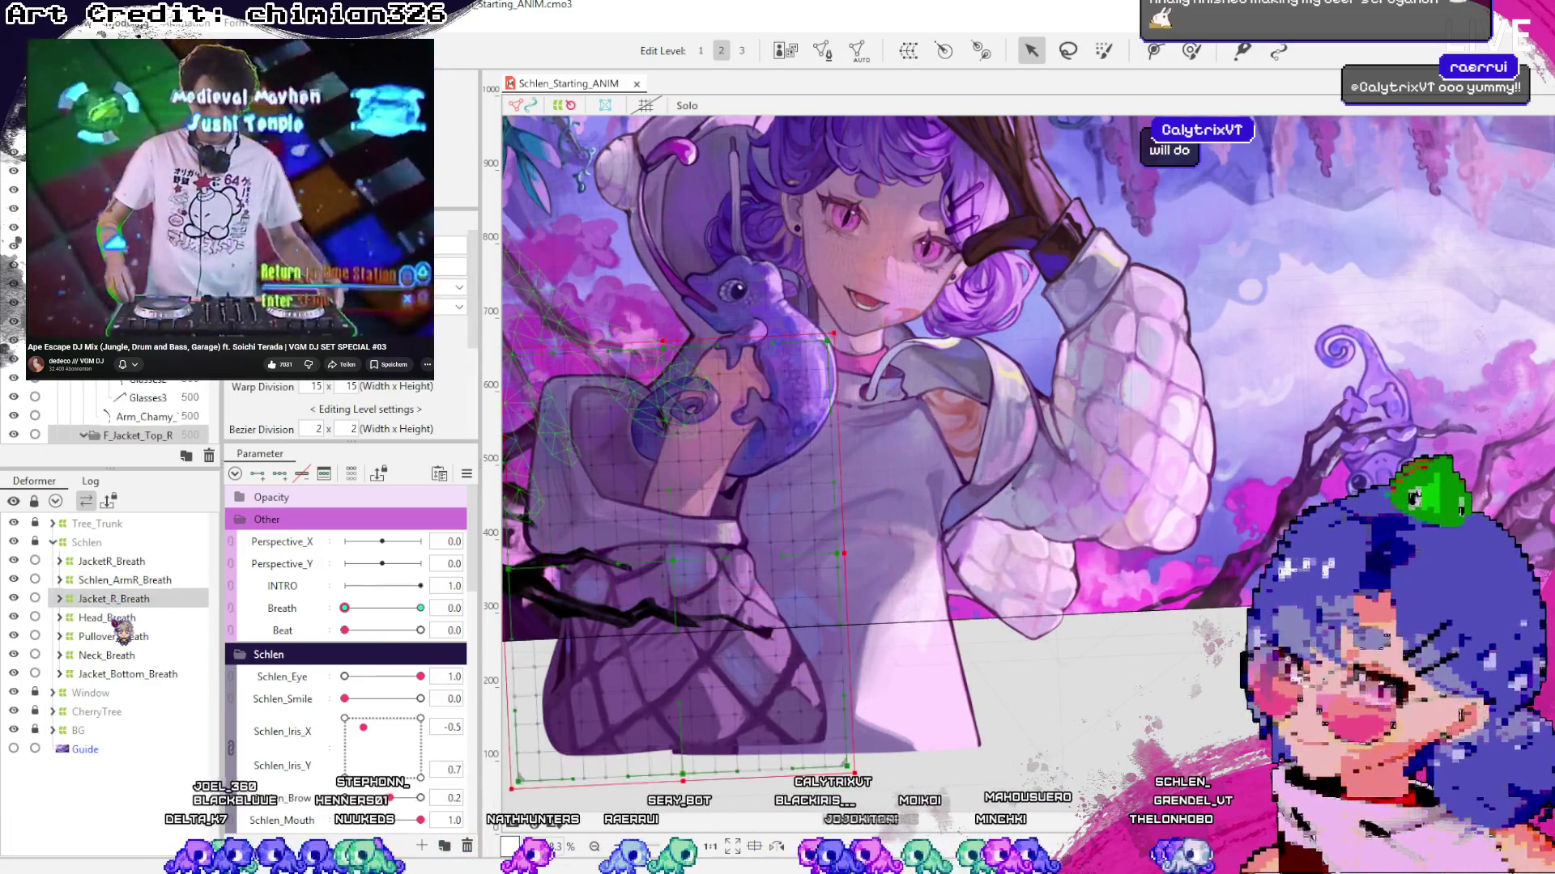
left_click(118, 598)
left_click(114, 618)
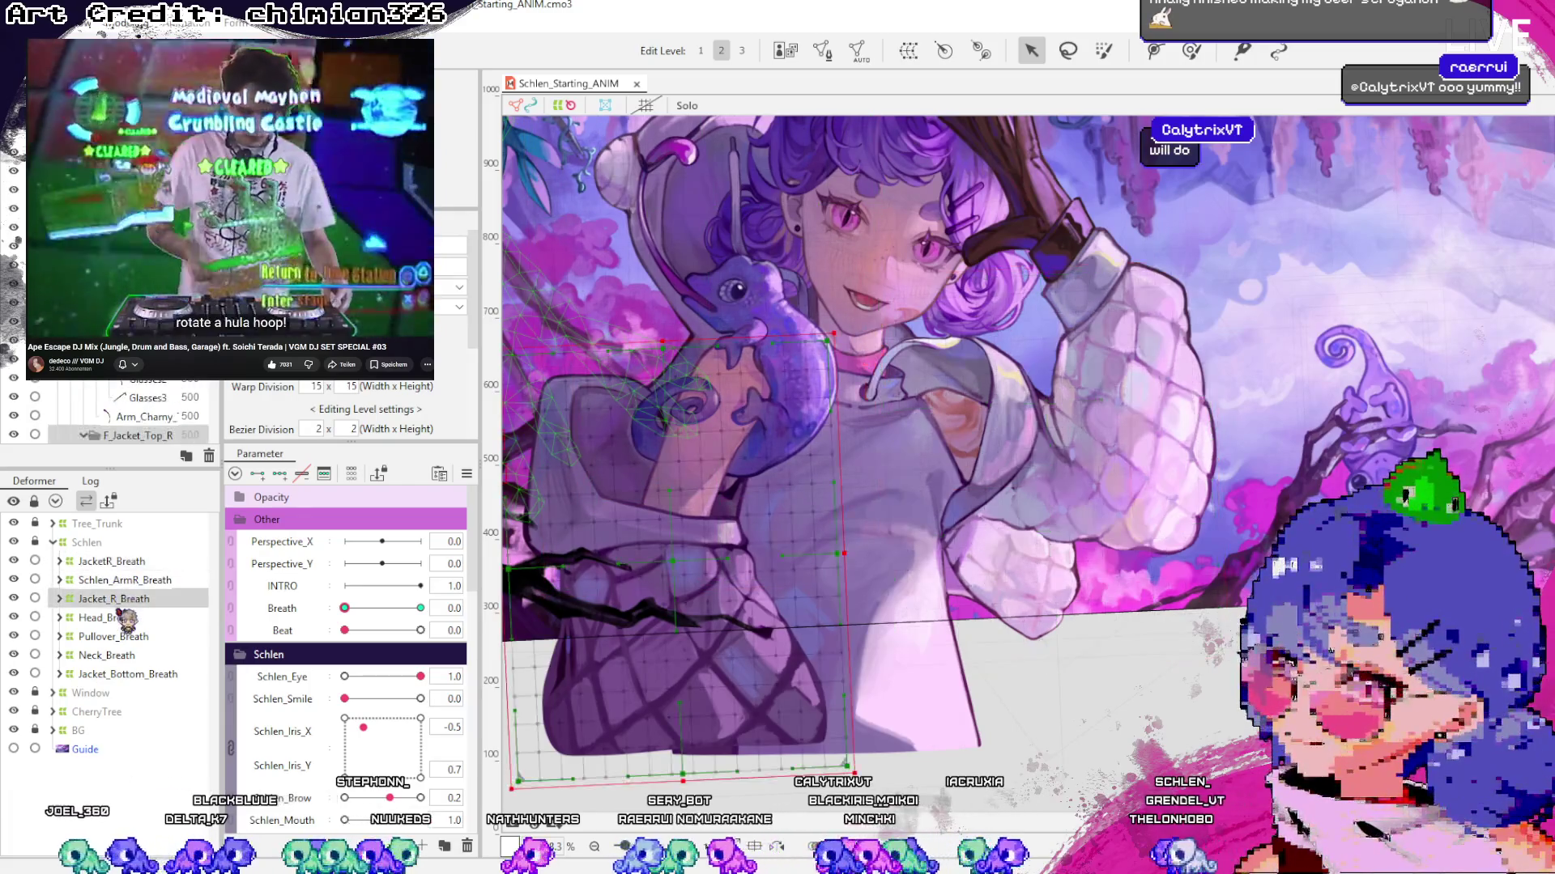
left_click(117, 561)
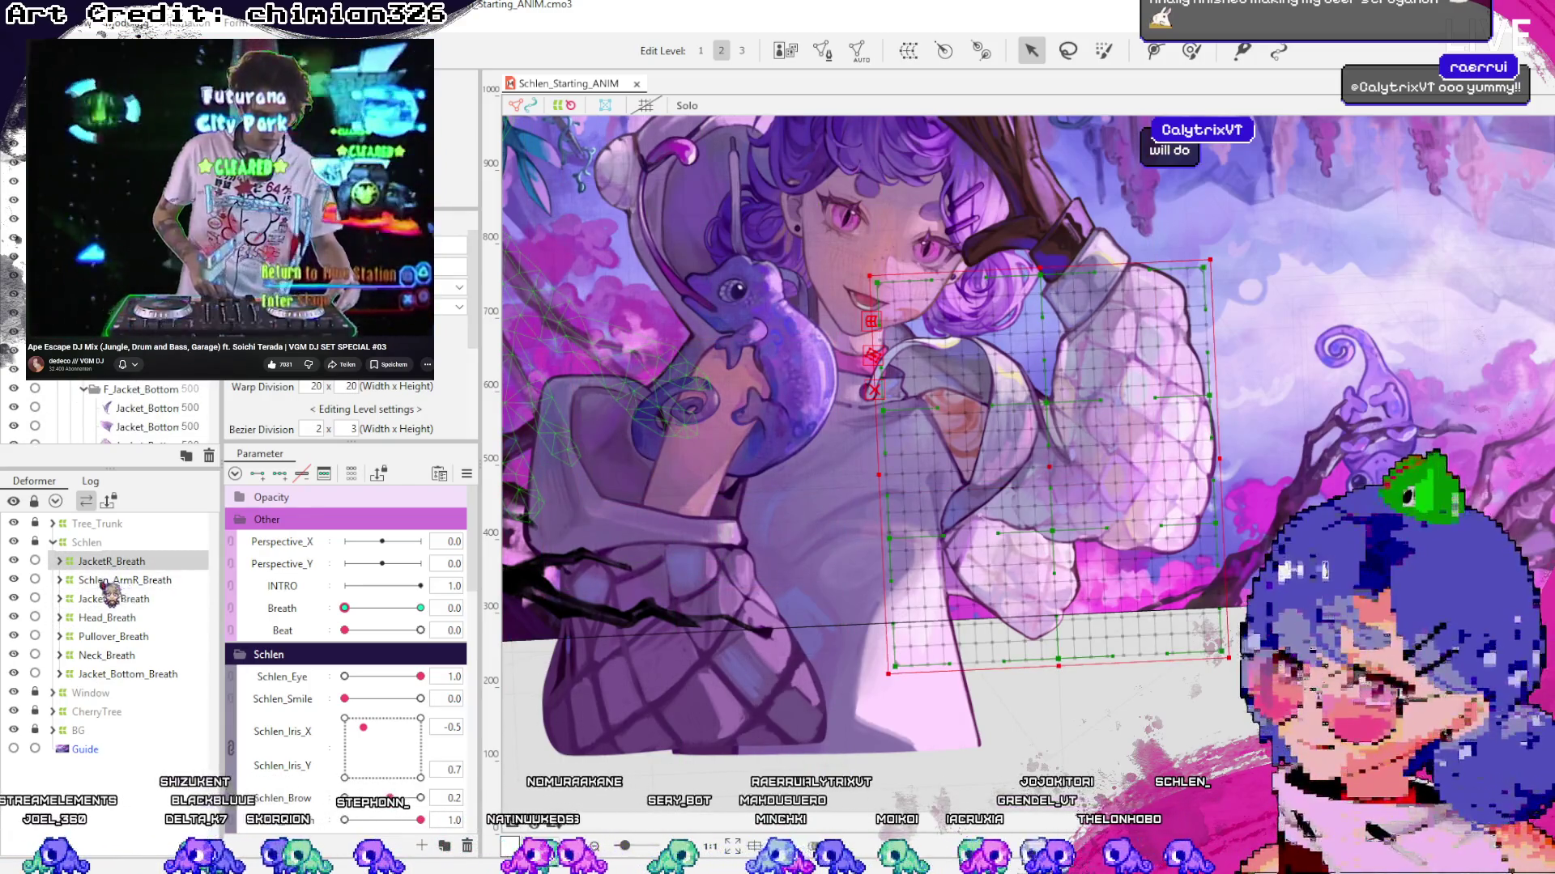
Expand JacketR_Breath to confirm the Jacket_Bottom3 and Jacket_Bottom3_L parts, then collapse and reselect it
left_click(60, 562)
left_click(122, 598)
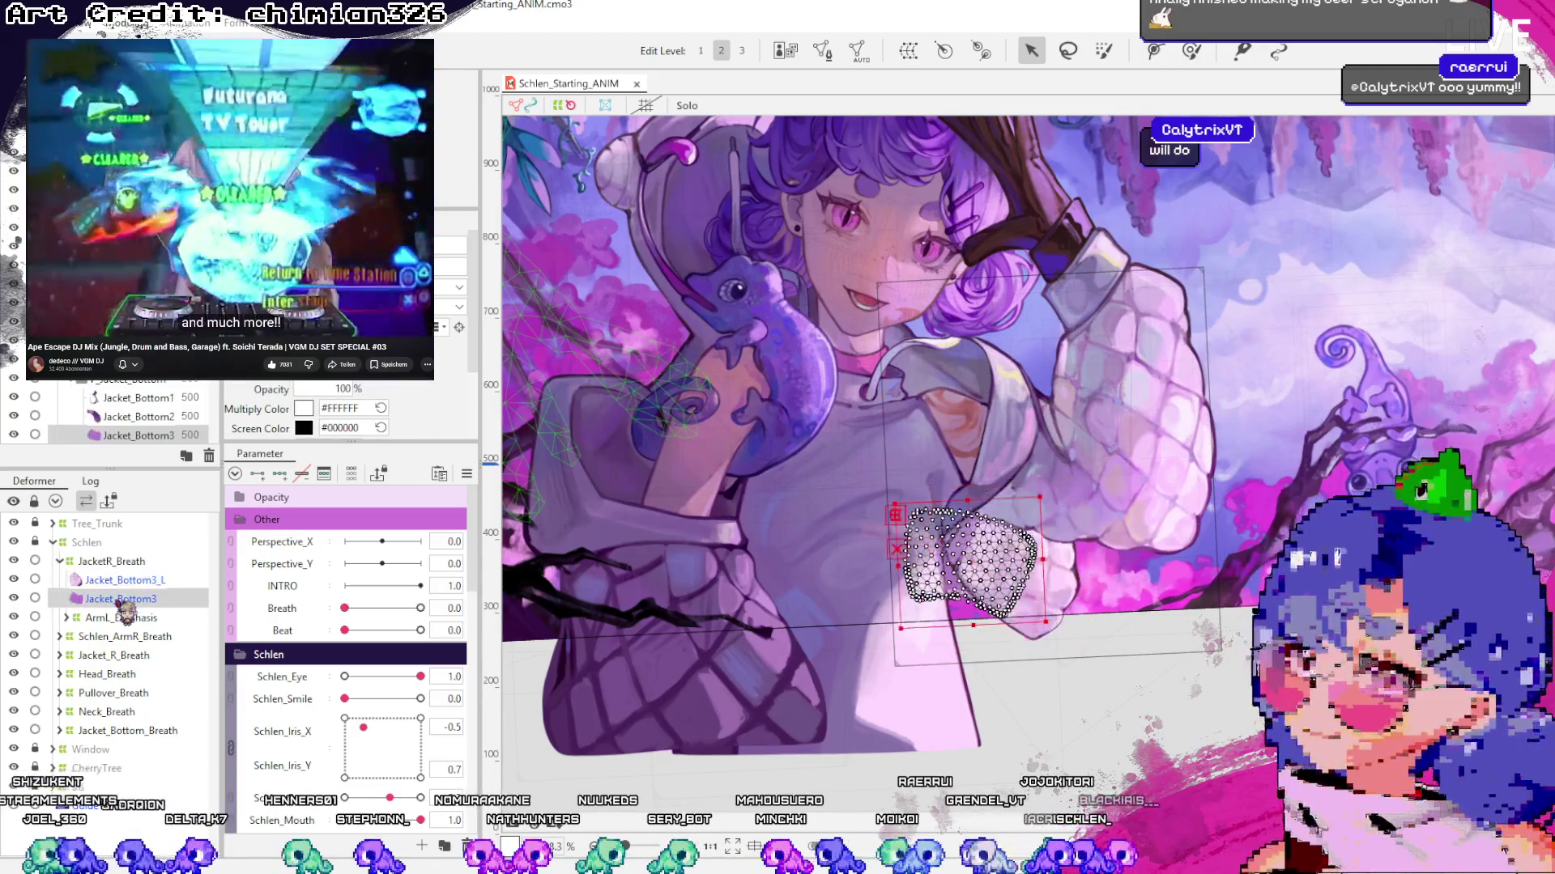
left_click(125, 581)
left_click(129, 599, "ctrl")
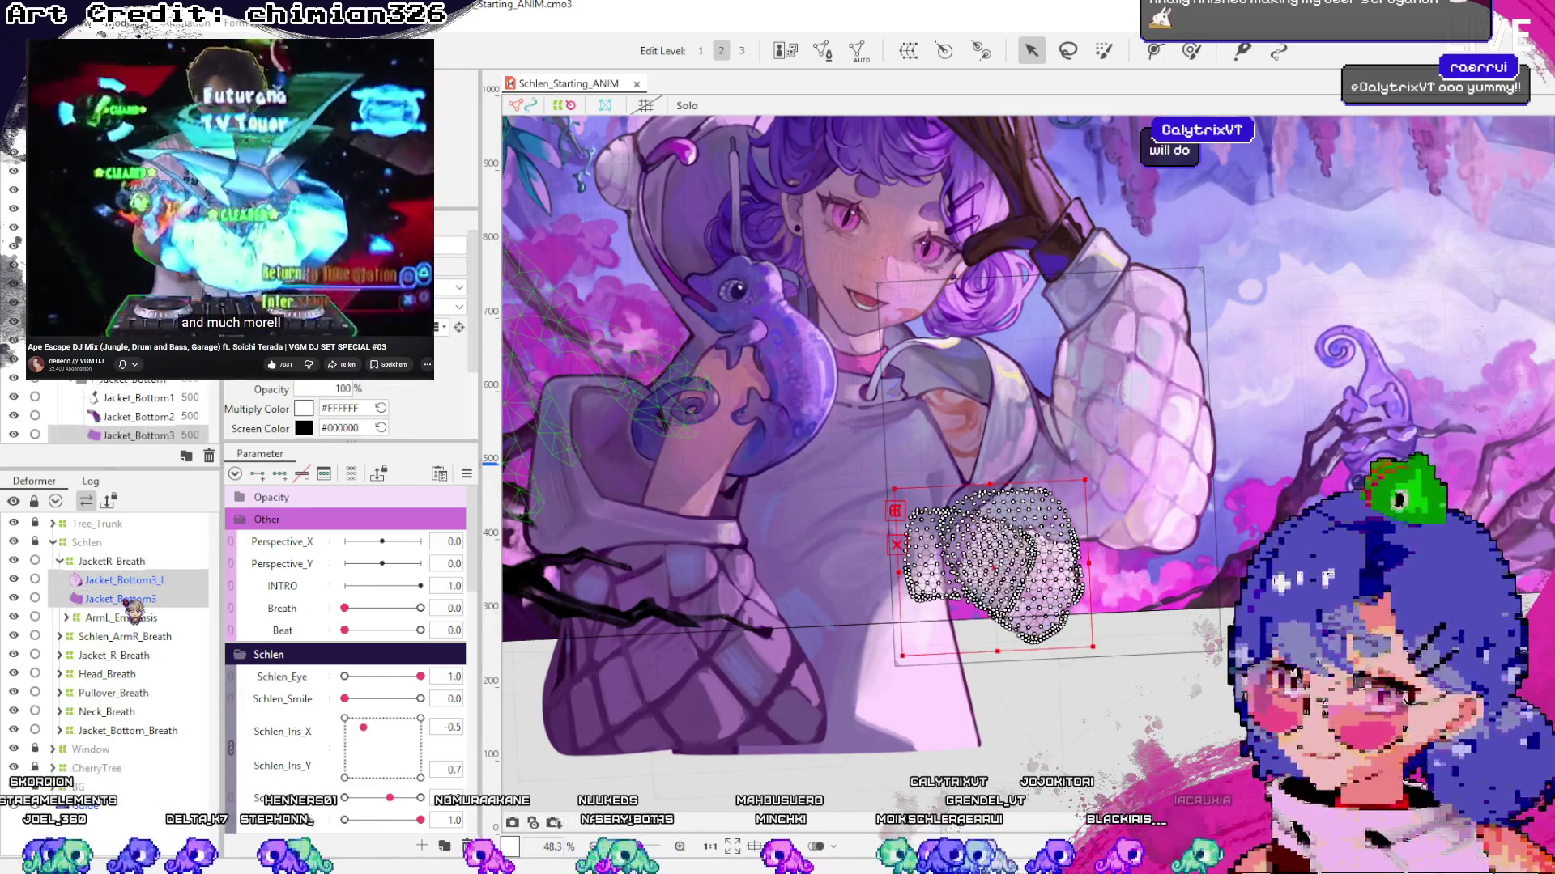
left_click(141, 599, "ctrl")
left_click(143, 598, "ctrl")
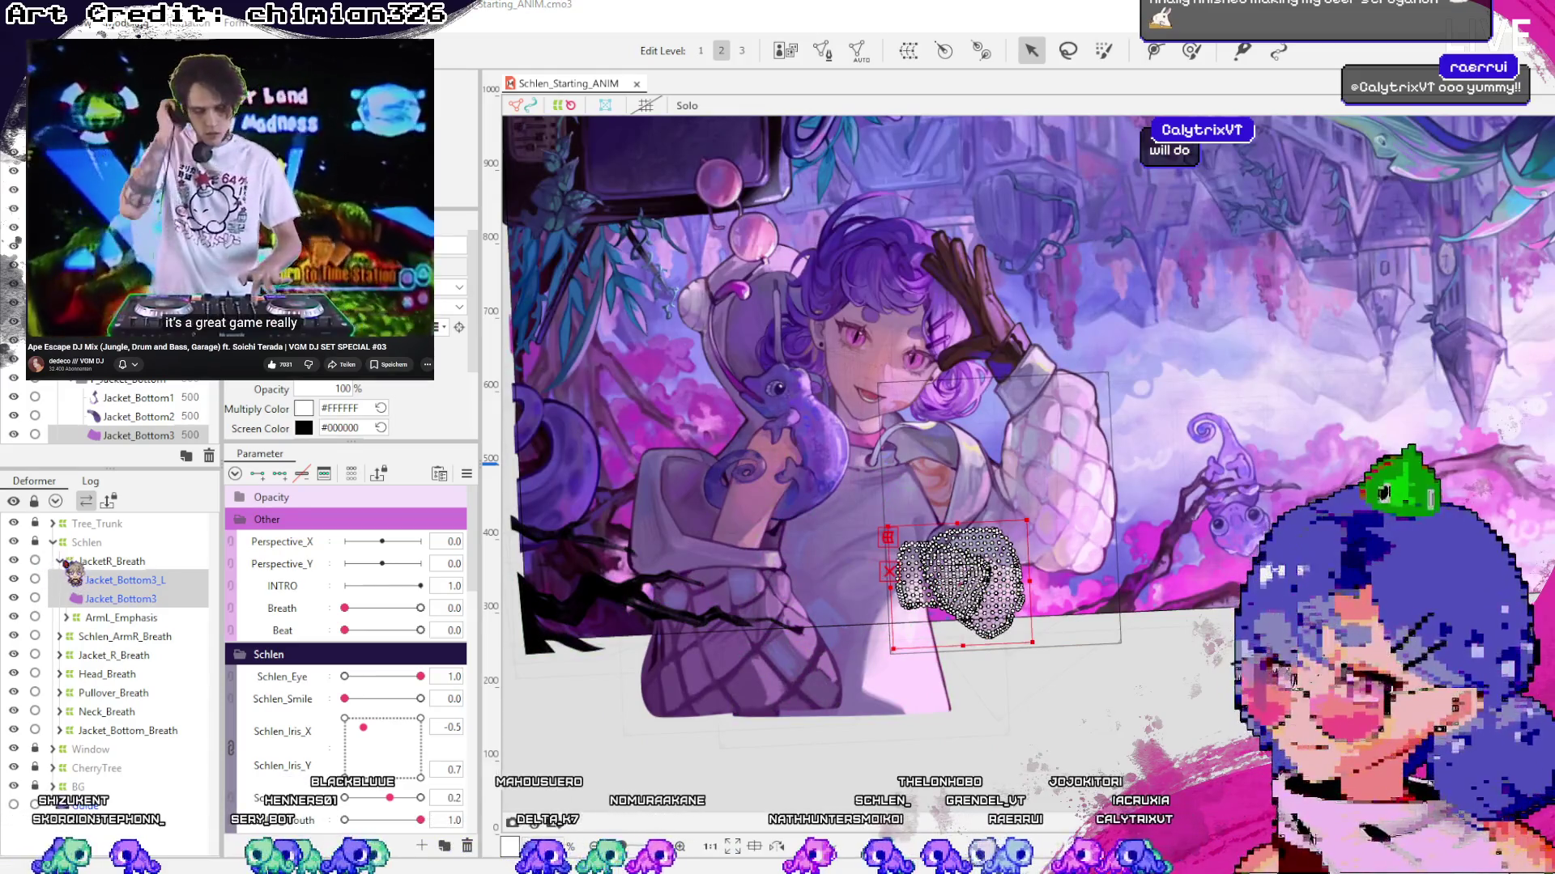
left_click(66, 562)
left_click(59, 561)
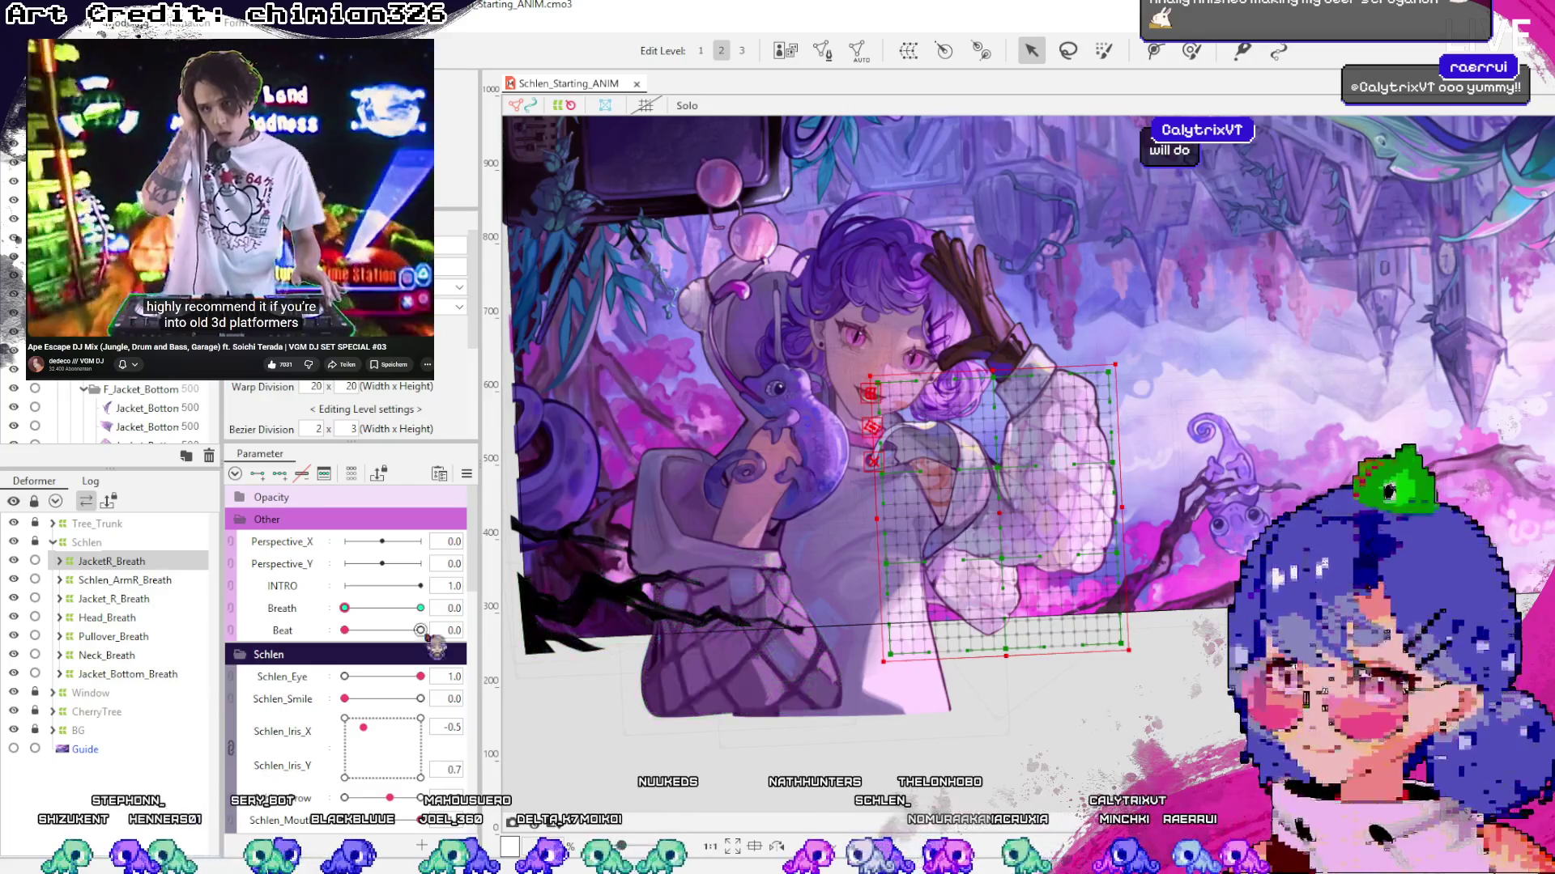
Test the character's Perspective_Y tilt with its slider
scroll(325, 685, "down", 3)
scroll(326, 687, "up", 3)
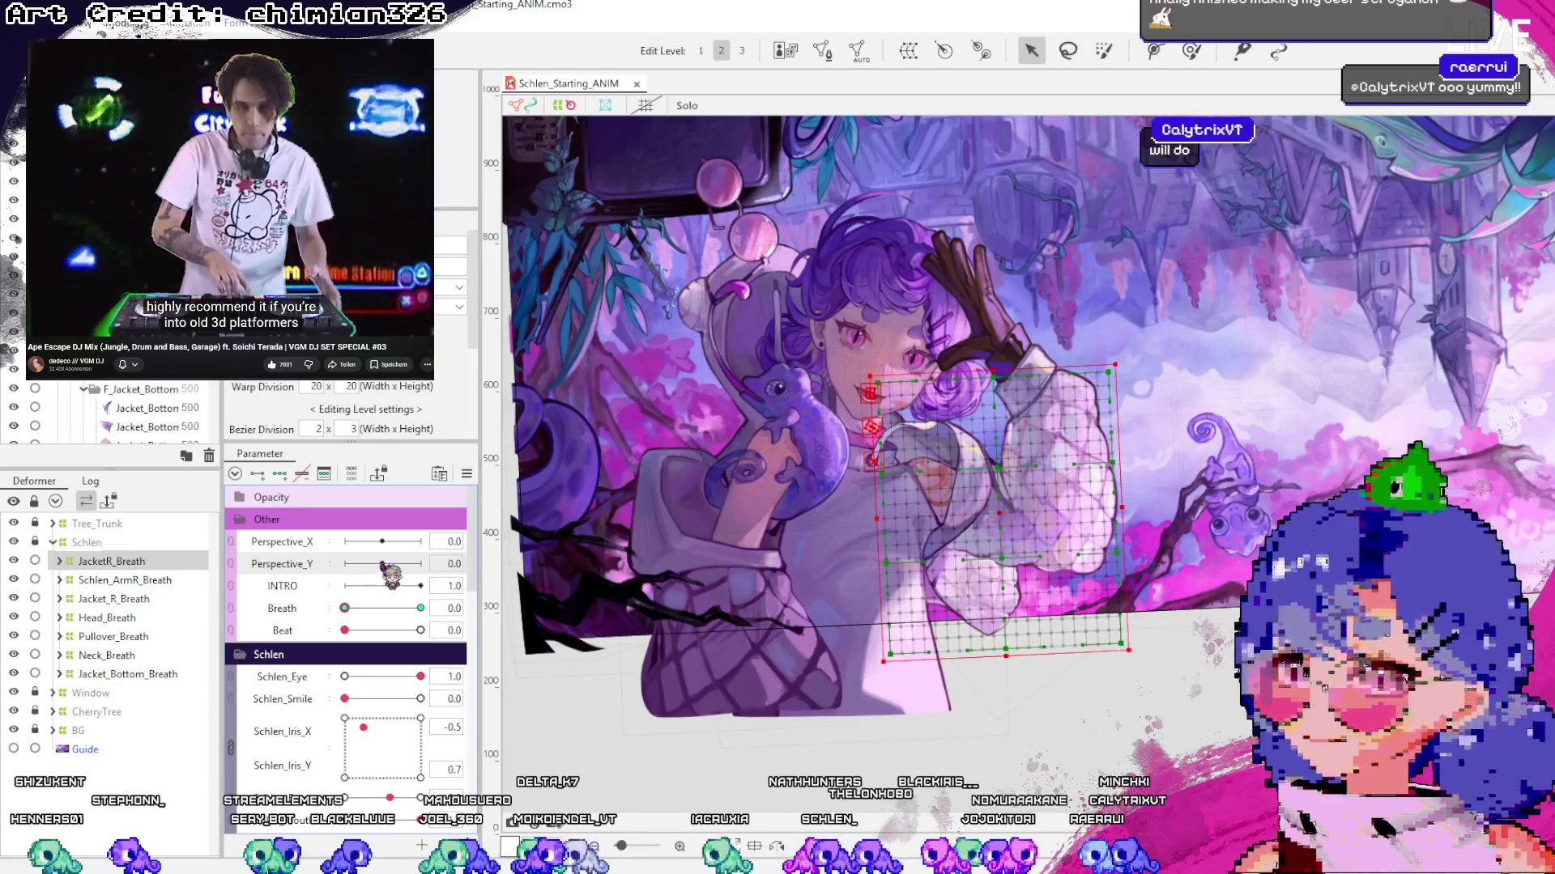
left_click_drag(384, 564, 445, 567)
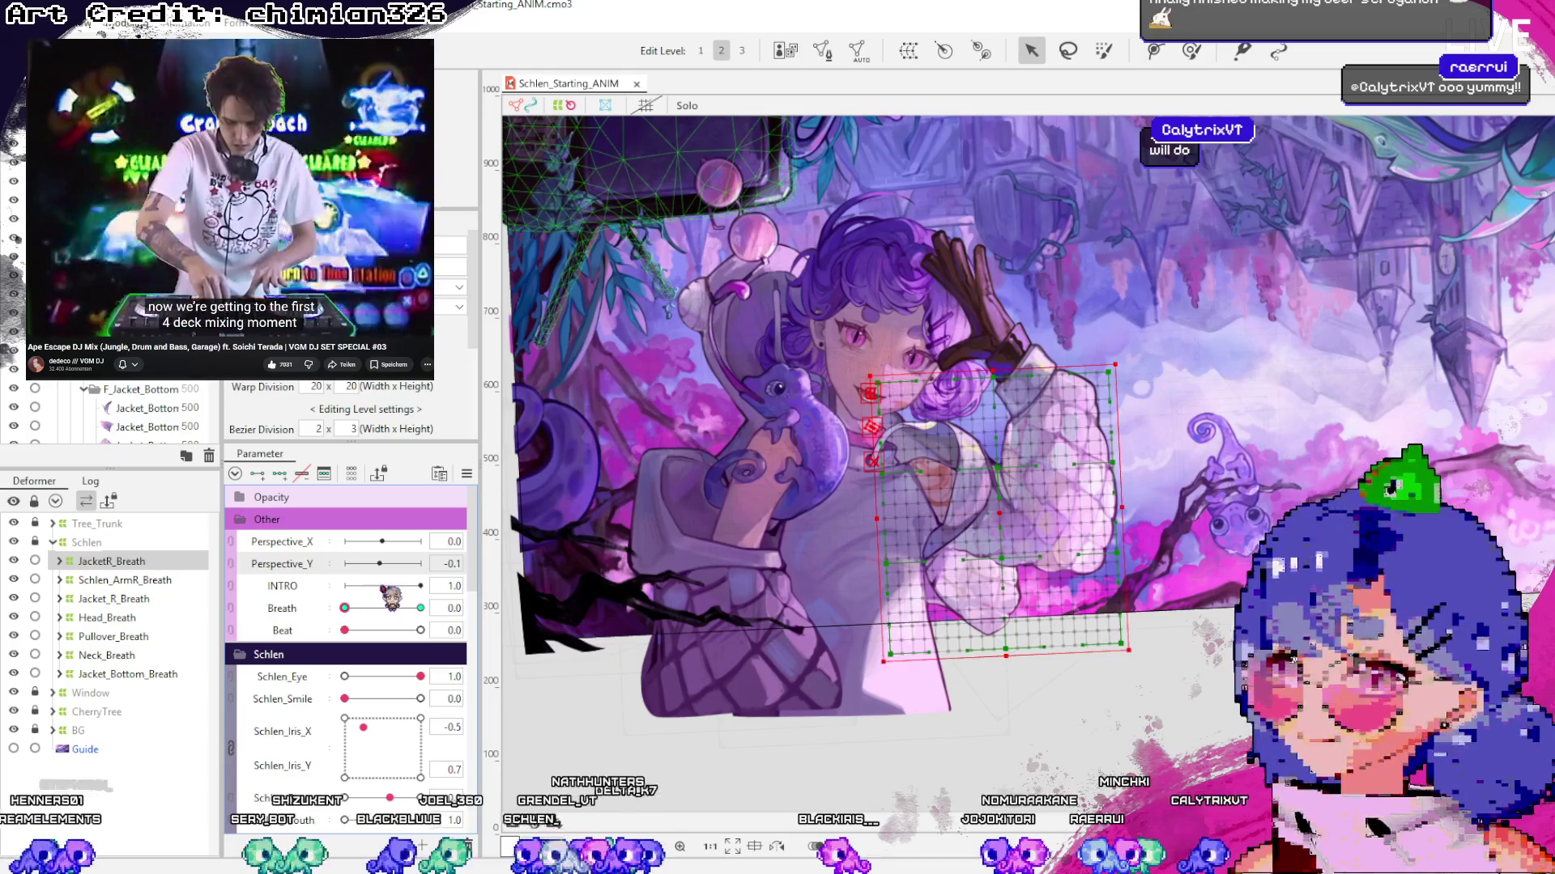
left_click_drag(376, 564, 382, 564)
scroll(354, 638, "down", 2)
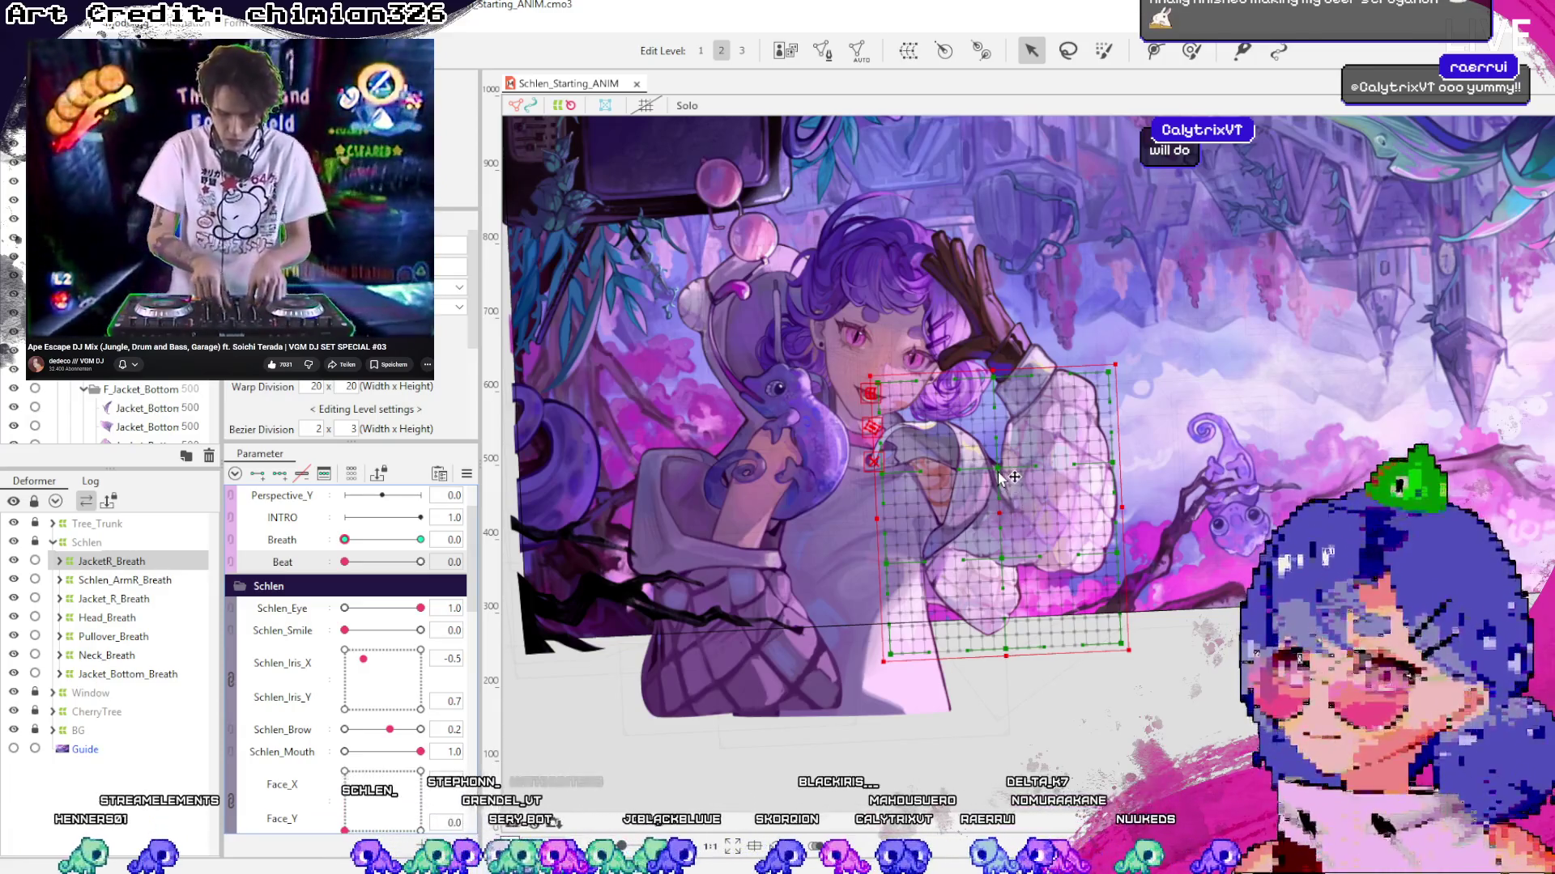
Select Head_Breath and test Beat and Breath on the head, returning Breath to 0.0
left_click(121, 599)
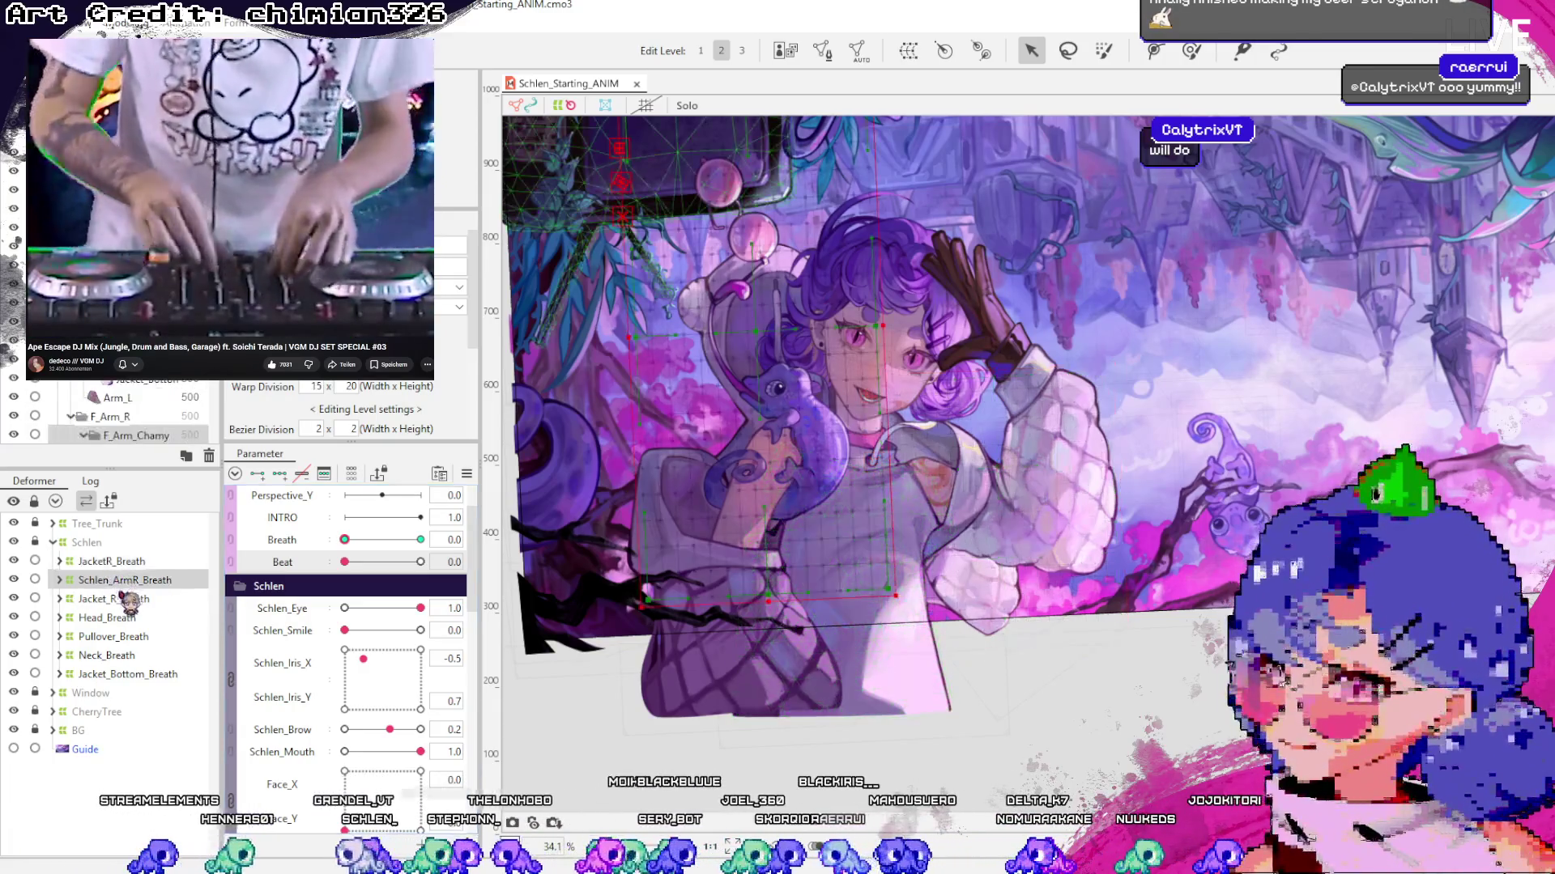
left_click(121, 620)
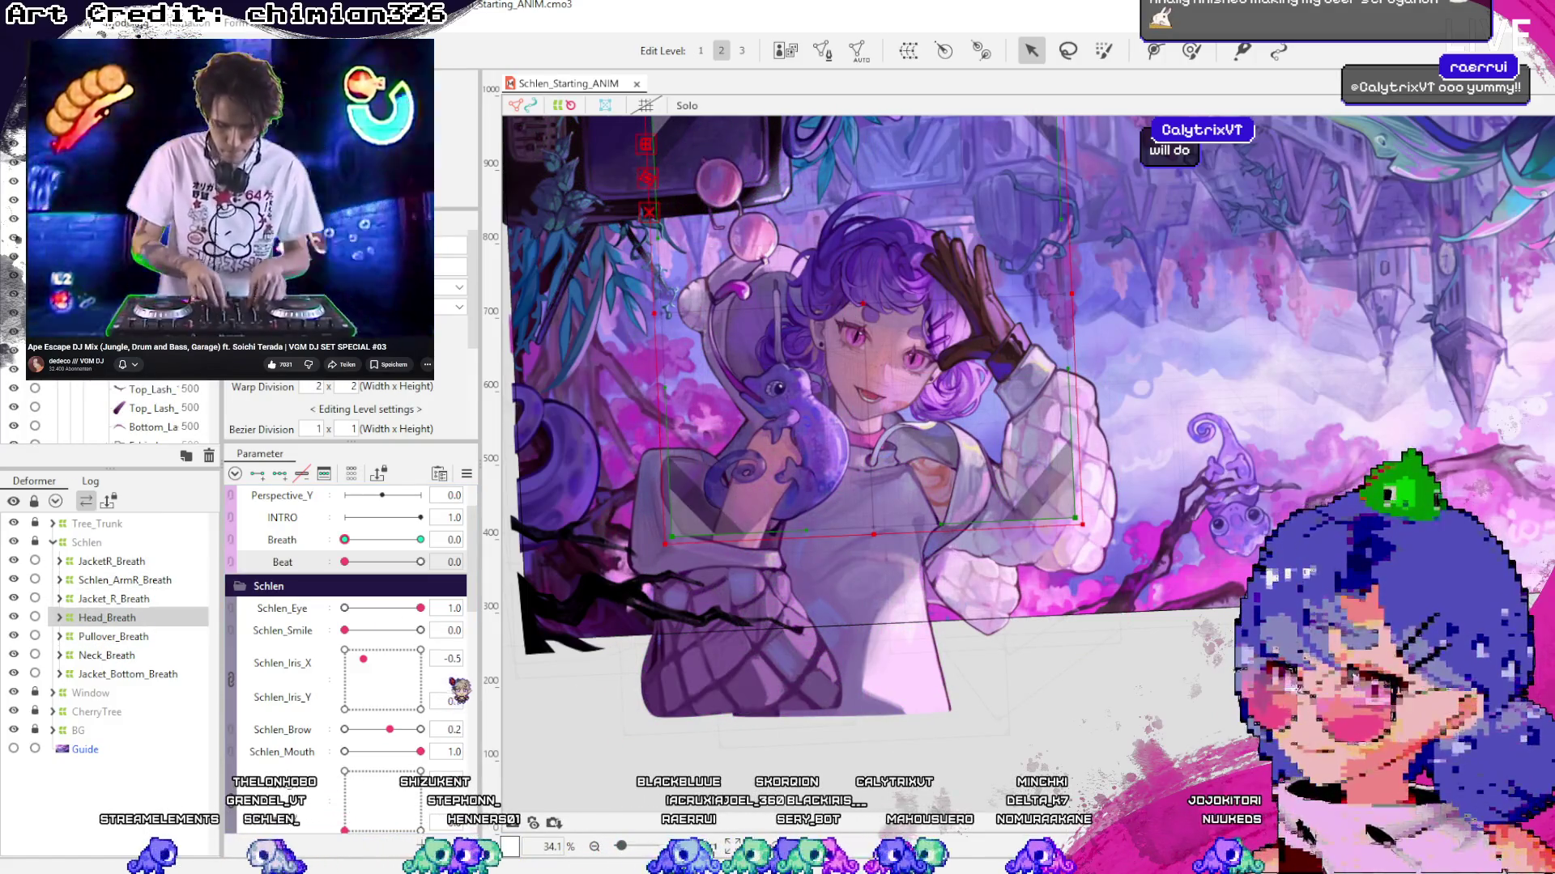
left_click_drag(345, 562, 349, 562)
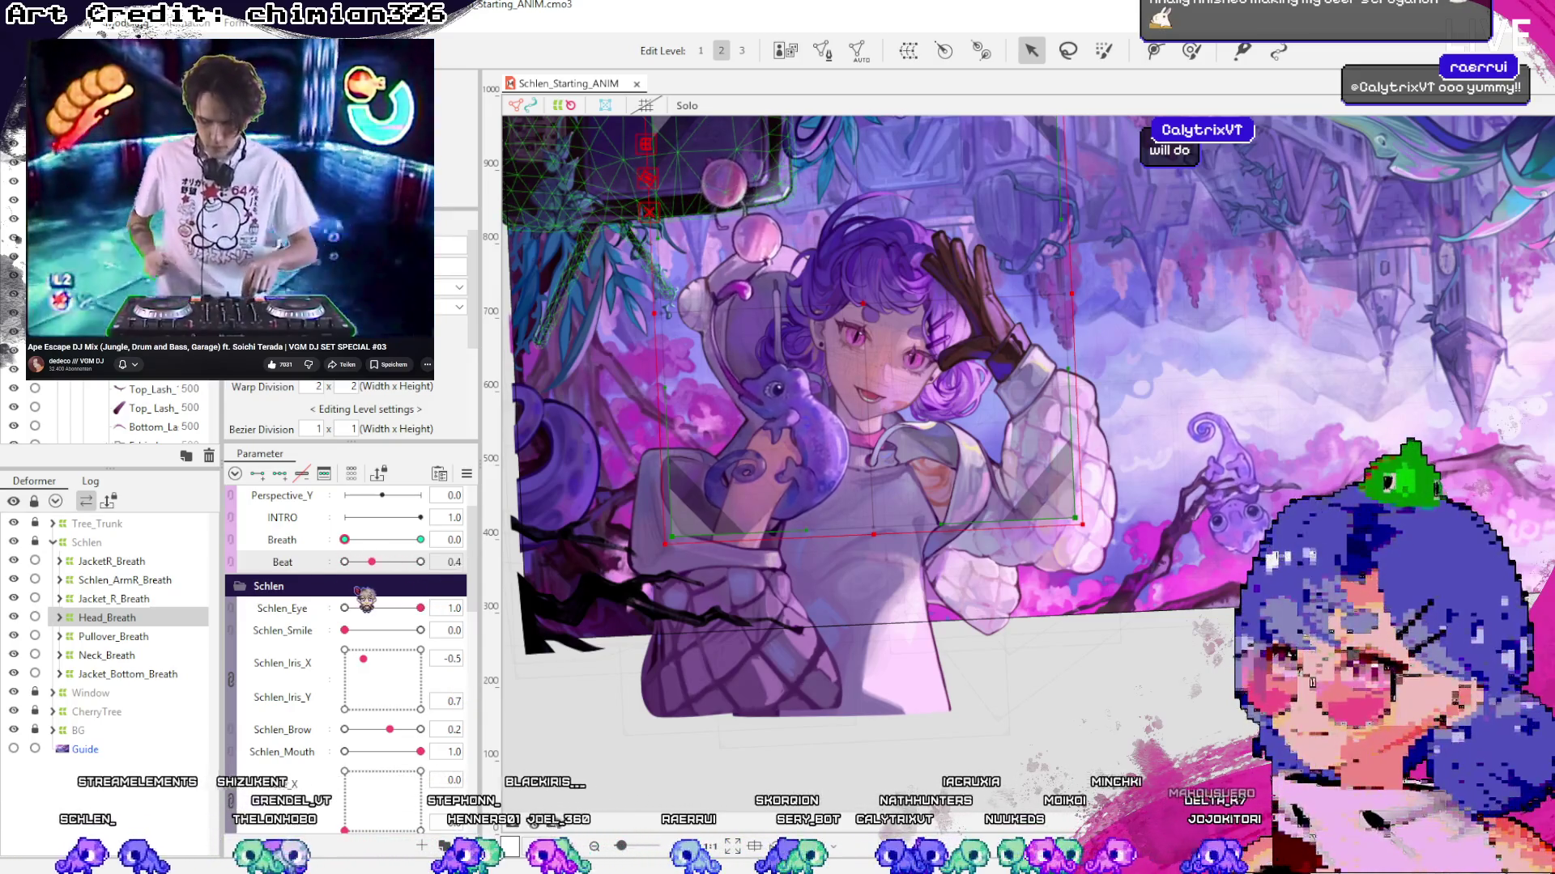
mouse_move(348, 540)
left_mouse_down()
mouse_move(435, 544)
mouse_move(348, 541)
mouse_move(431, 550)
mouse_move(348, 541)
mouse_move(408, 541)
mouse_move(369, 567)
mouse_move(402, 561)
left_mouse_up()
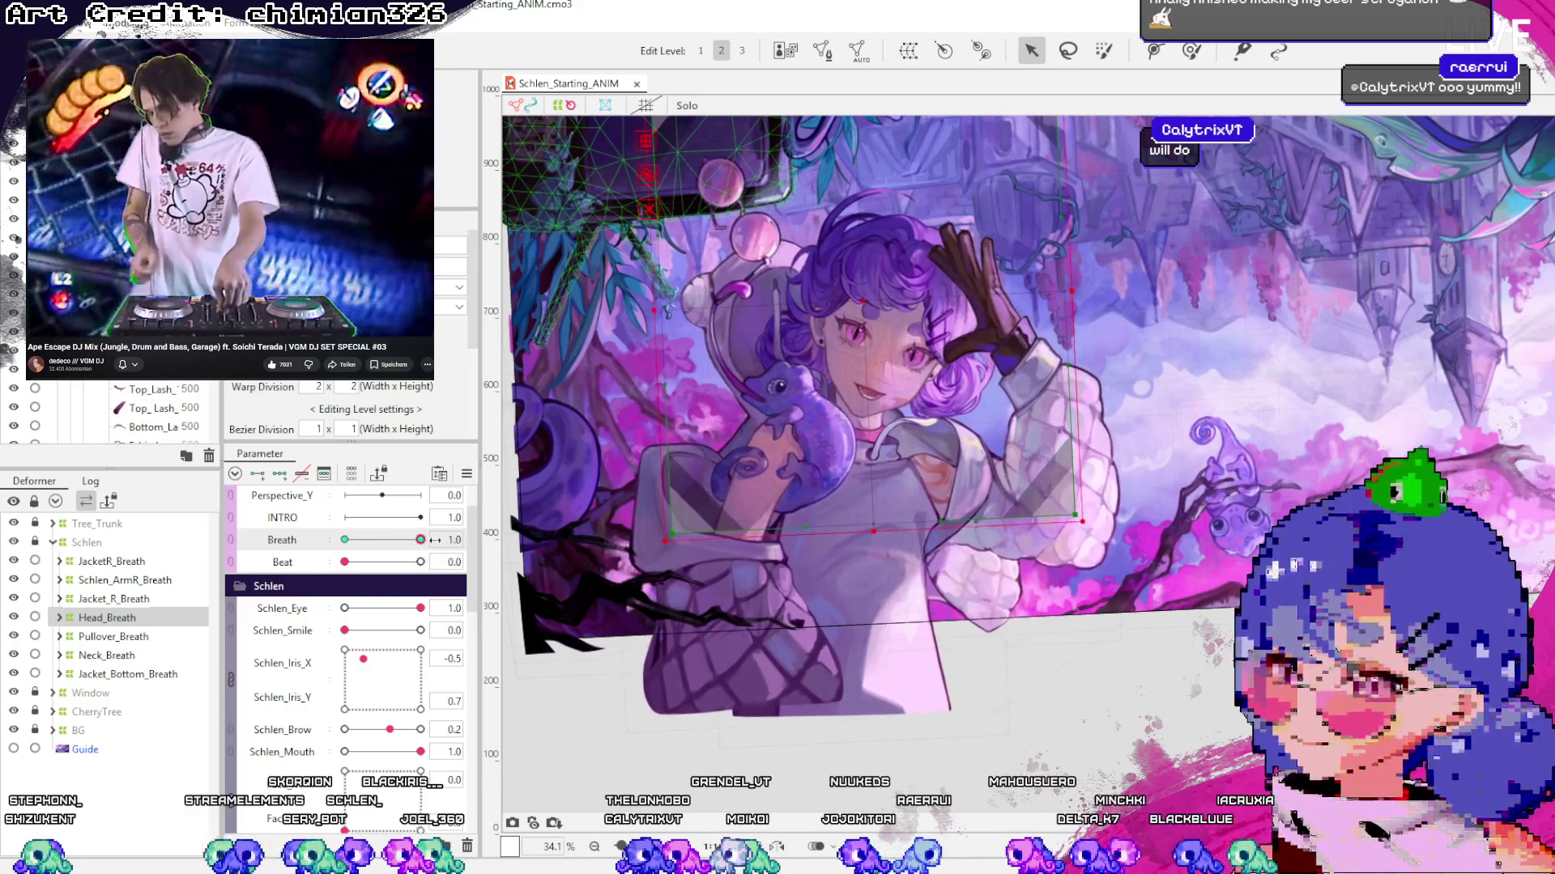
left_click_drag(425, 565, 350, 606)
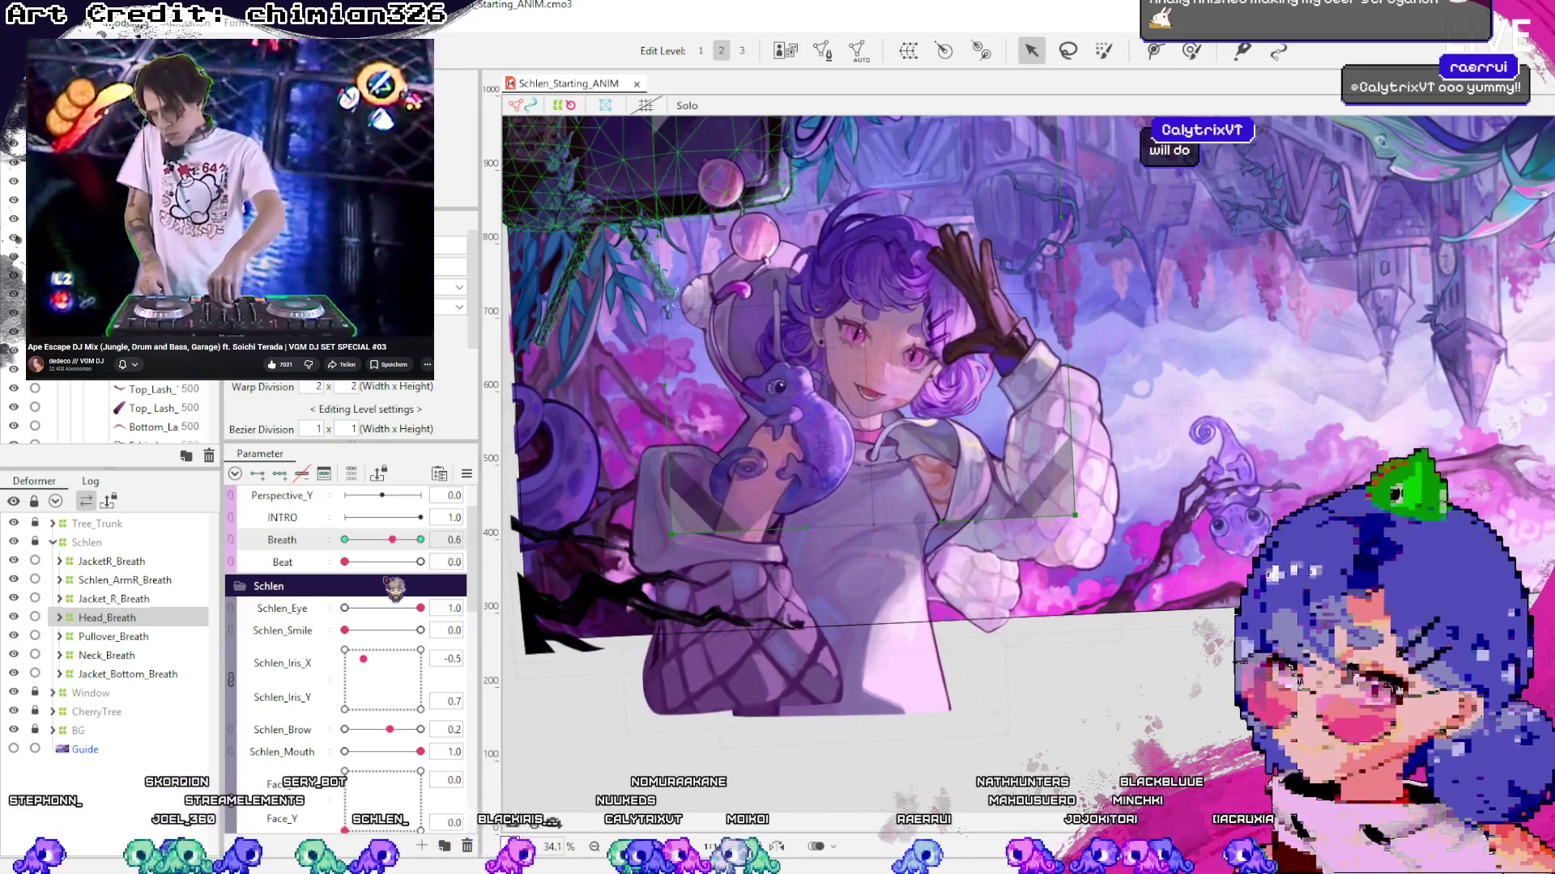
mouse_move(437, 555)
left_mouse_down()
mouse_move(325, 636)
mouse_move(427, 567)
mouse_move(351, 625)
mouse_move(442, 591)
mouse_move(350, 640)
mouse_move(413, 600)
left_mouse_up()
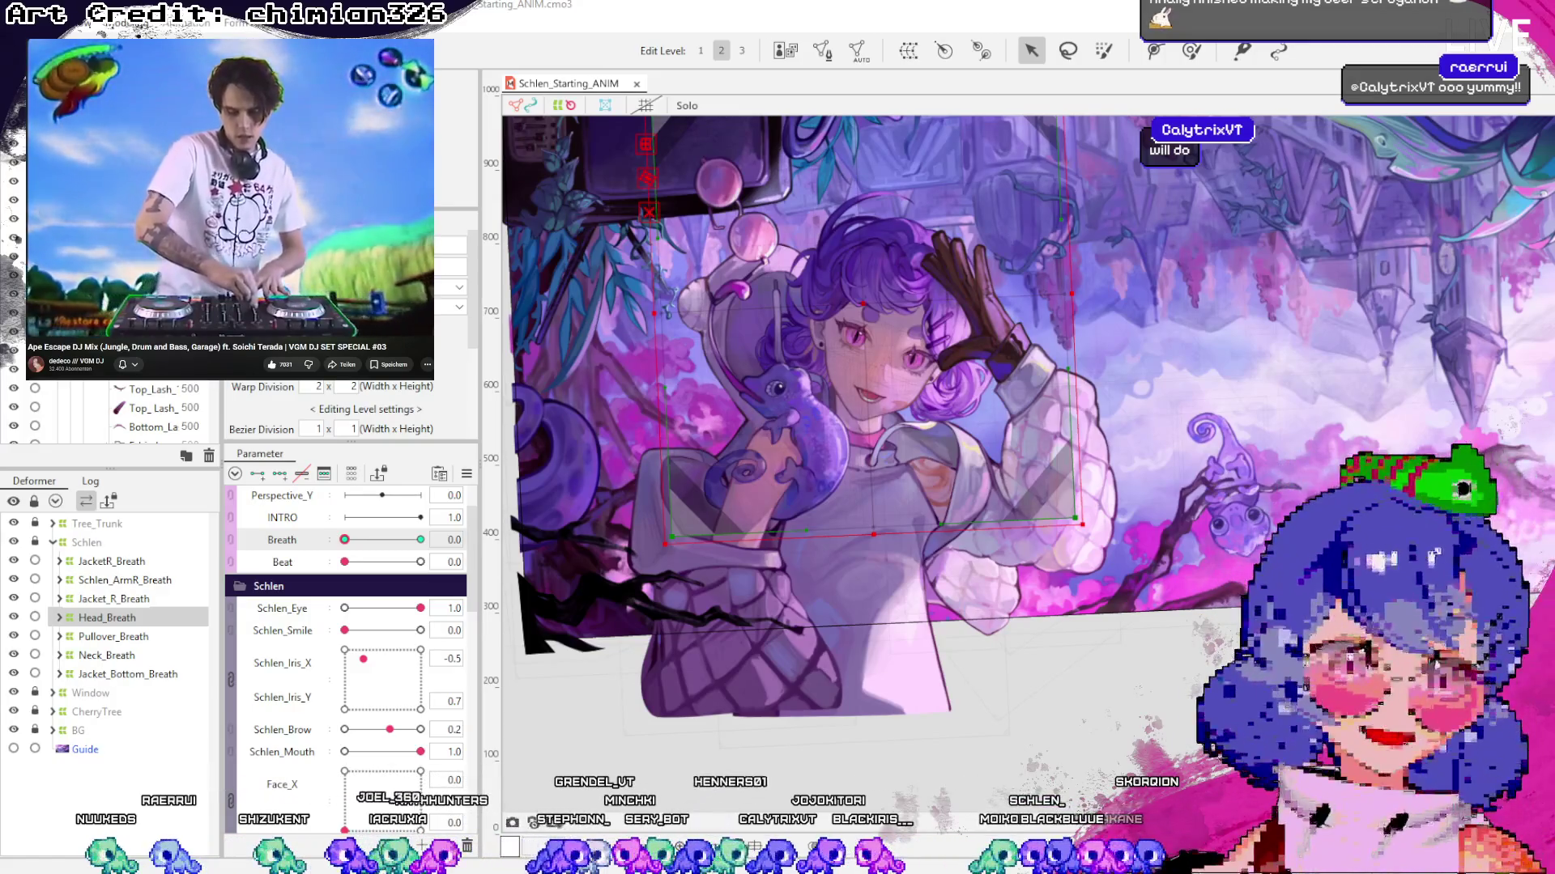
Preview the breathing motion at Breath 0.3, then set Breath to its full 1.0
scroll(1200, 433, "down", 2)
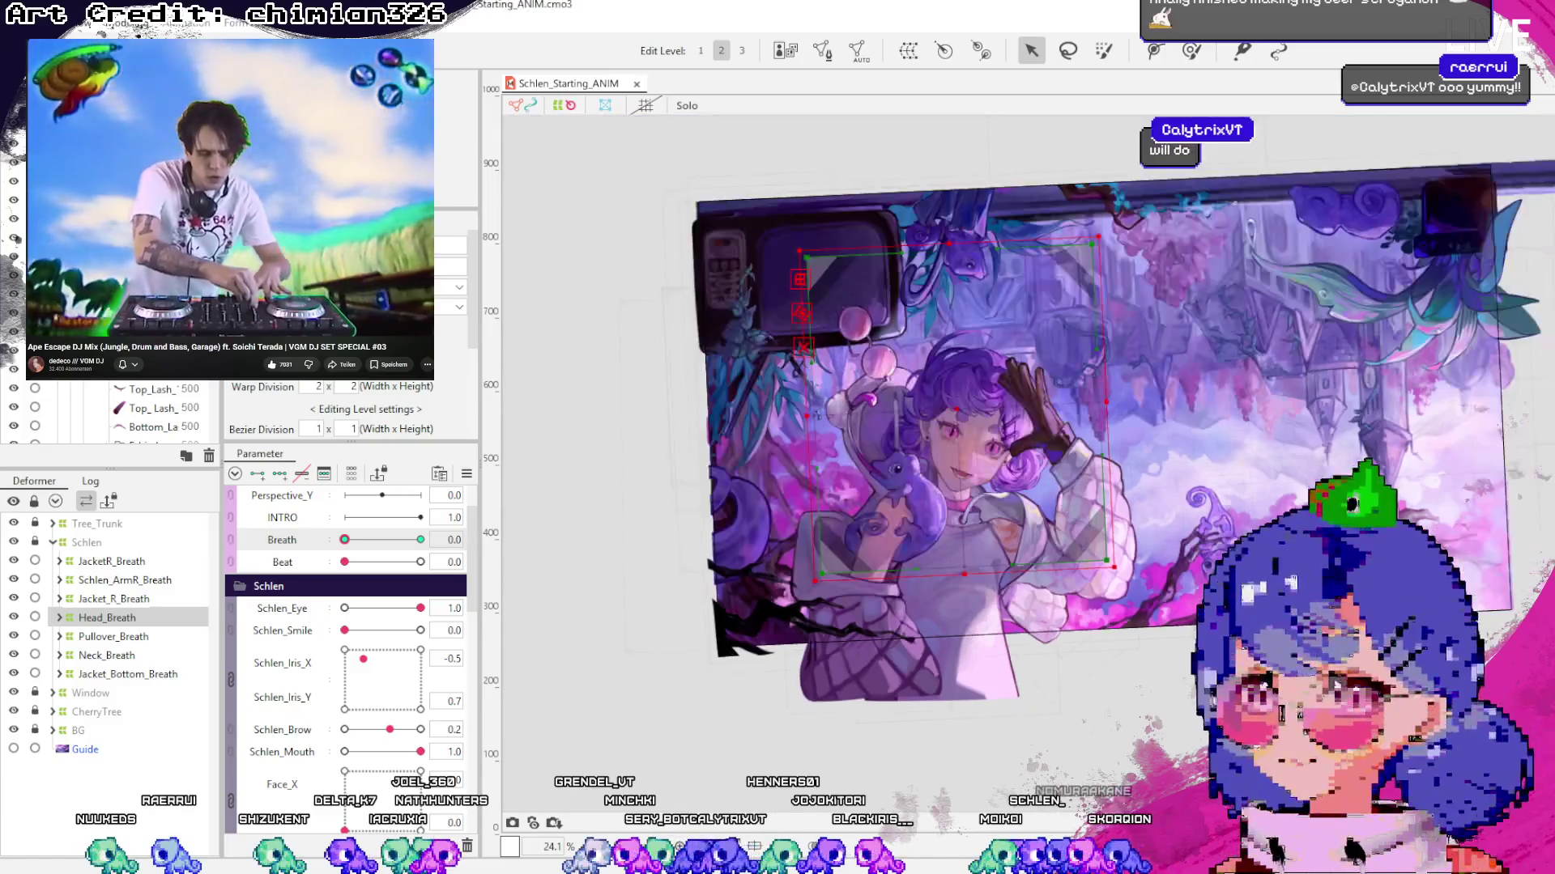
left_click(345, 539)
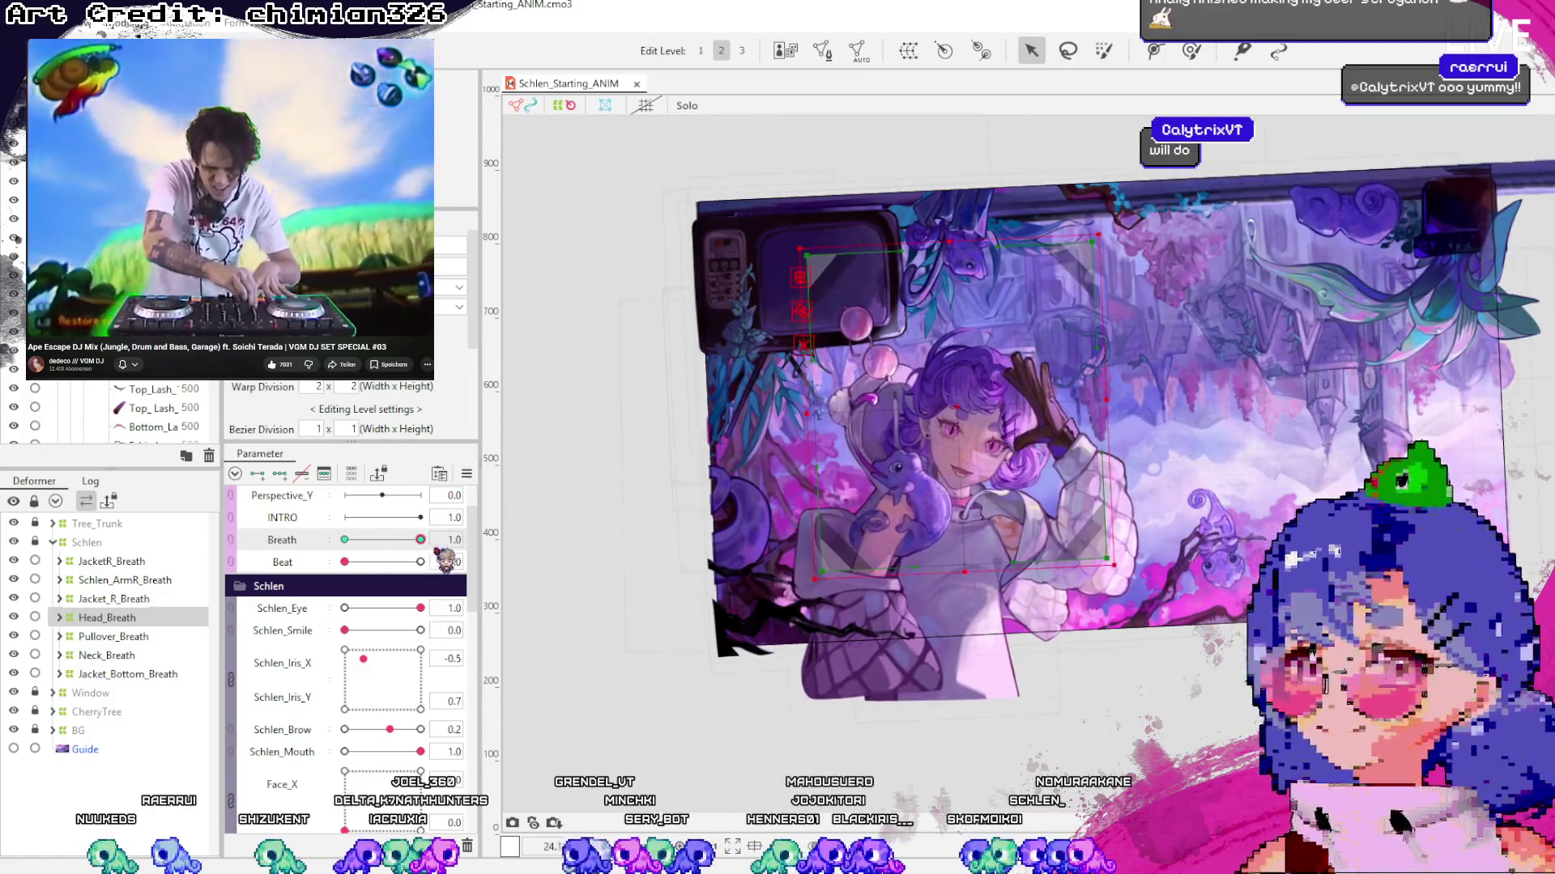
mouse_move(326, 581)
left_mouse_down()
mouse_move(438, 570)
mouse_move(352, 585)
mouse_move(427, 574)
mouse_move(382, 591)
mouse_move(437, 568)
mouse_move(369, 598)
mouse_move(438, 563)
mouse_move(347, 606)
mouse_move(429, 587)
mouse_move(346, 613)
mouse_move(442, 593)
mouse_move(359, 609)
left_mouse_up()
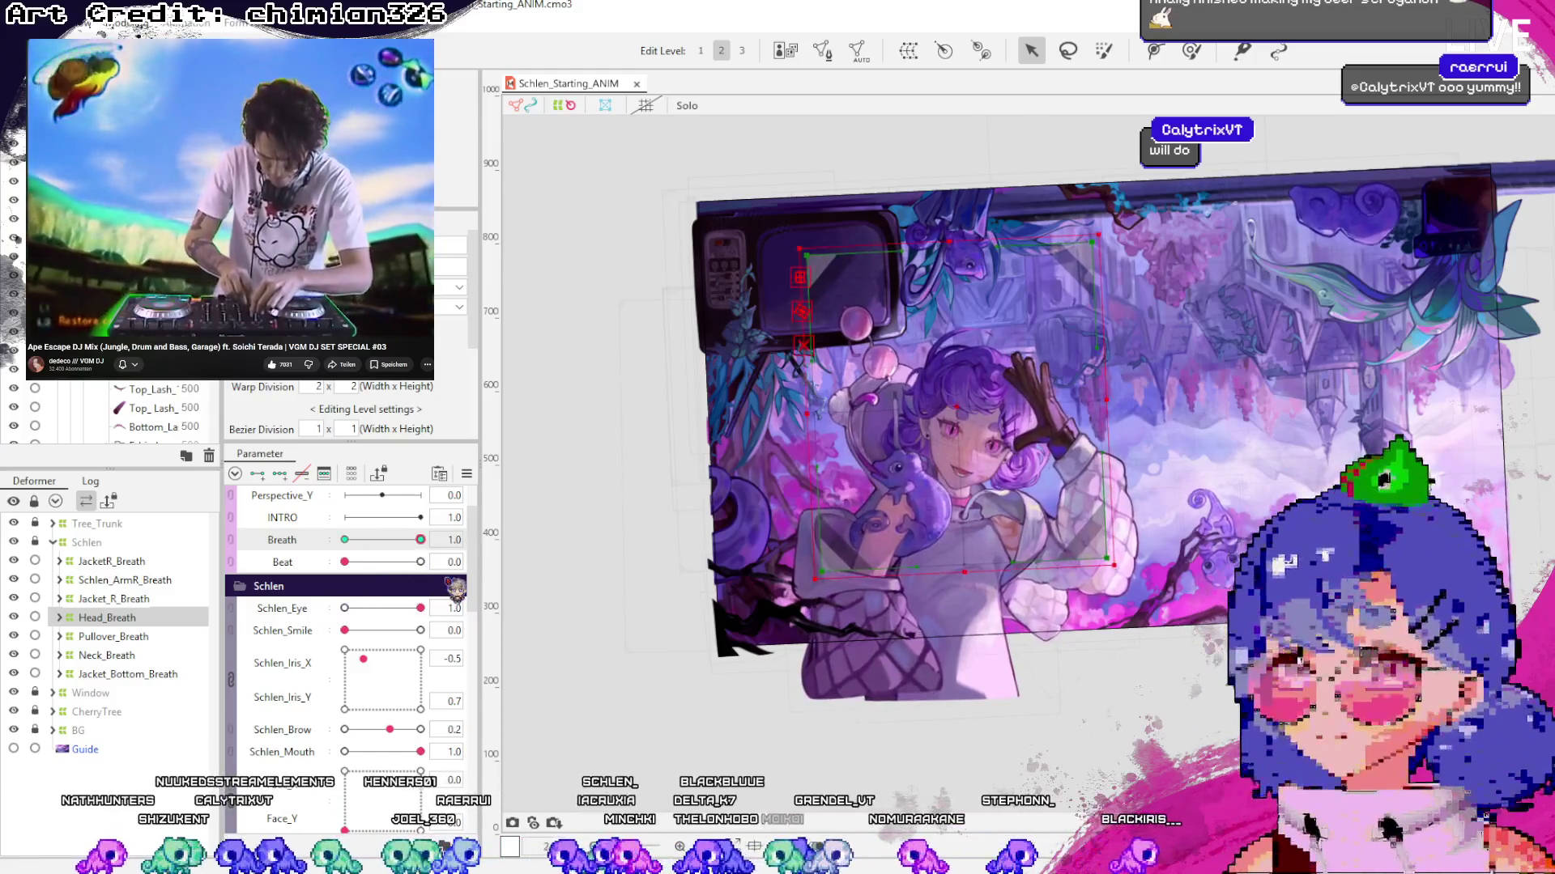
left_click(420, 539)
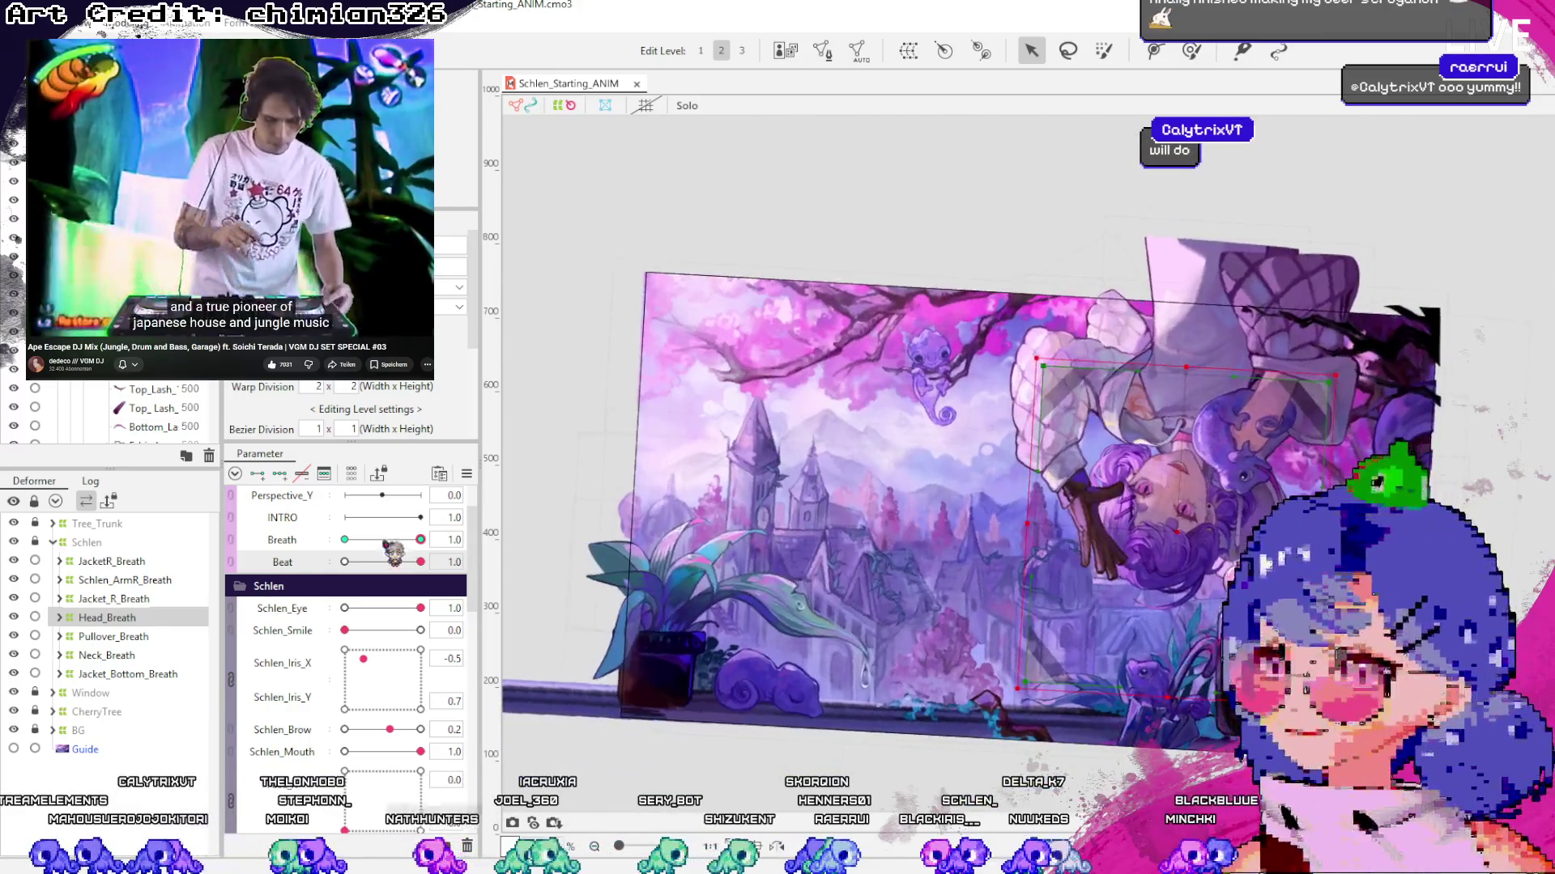
left_click(54, 542)
Set Beat to 1.0 and raise Schlen's whole-body warp deformer a few pixels
left_click(34, 542)
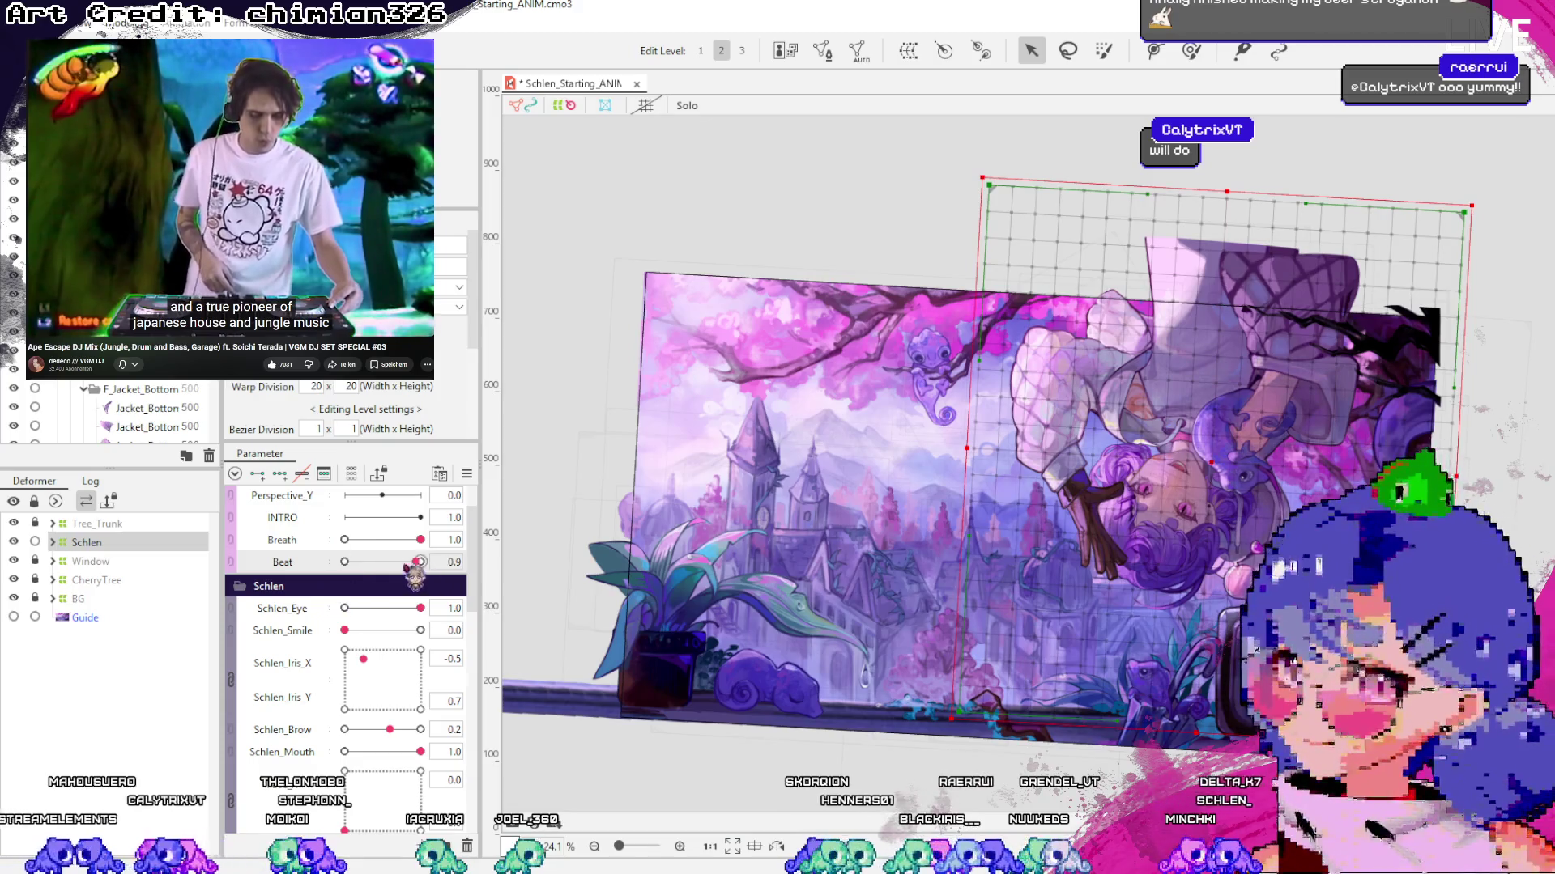
left_click(347, 562)
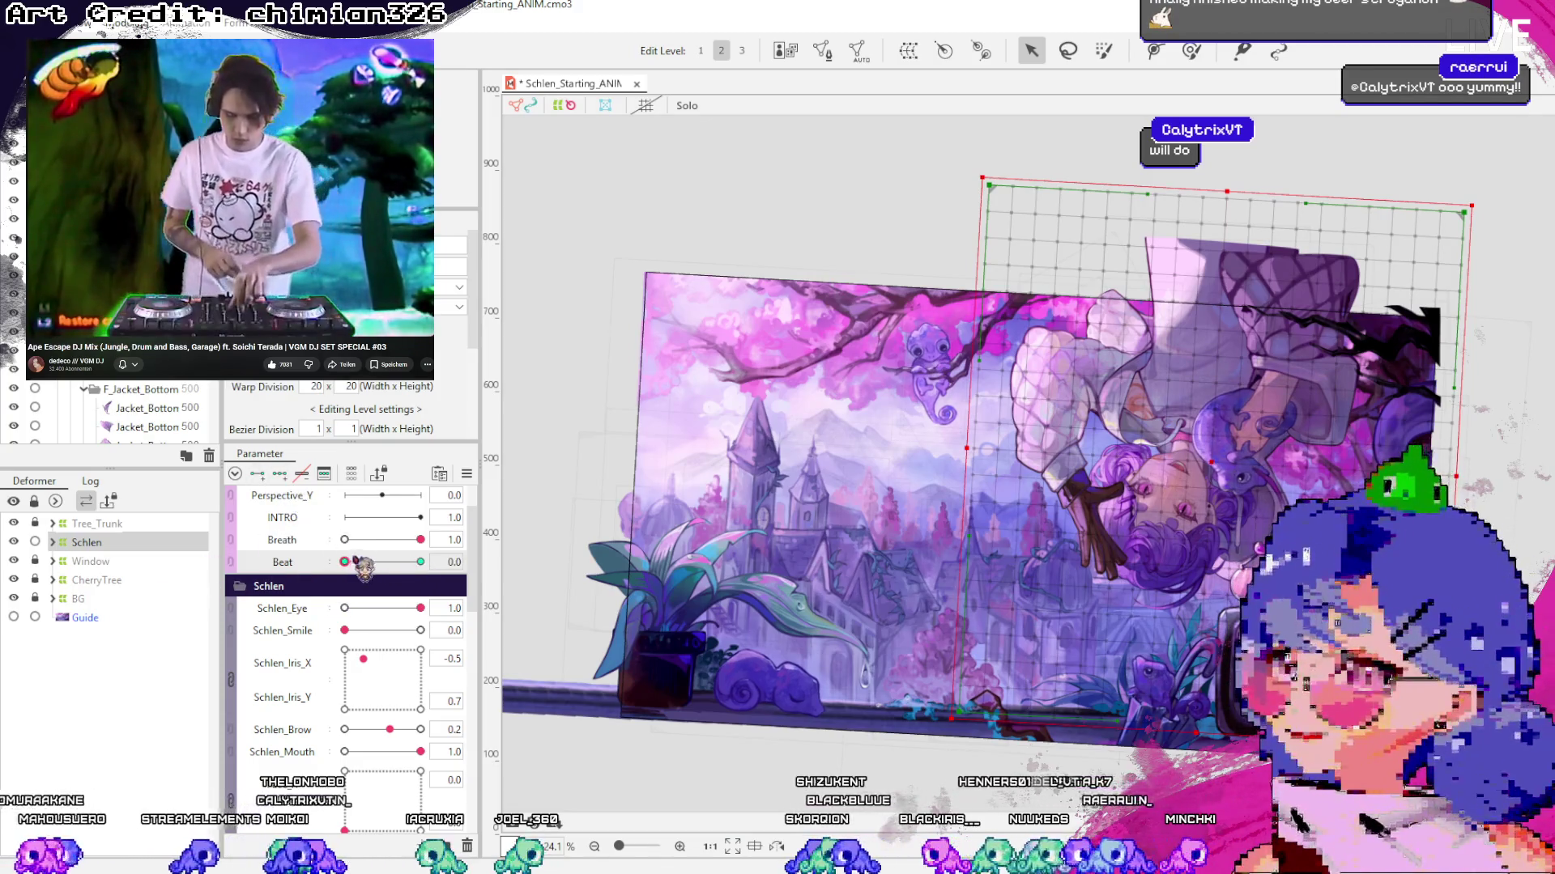
left_click_drag(363, 567, 872, 601)
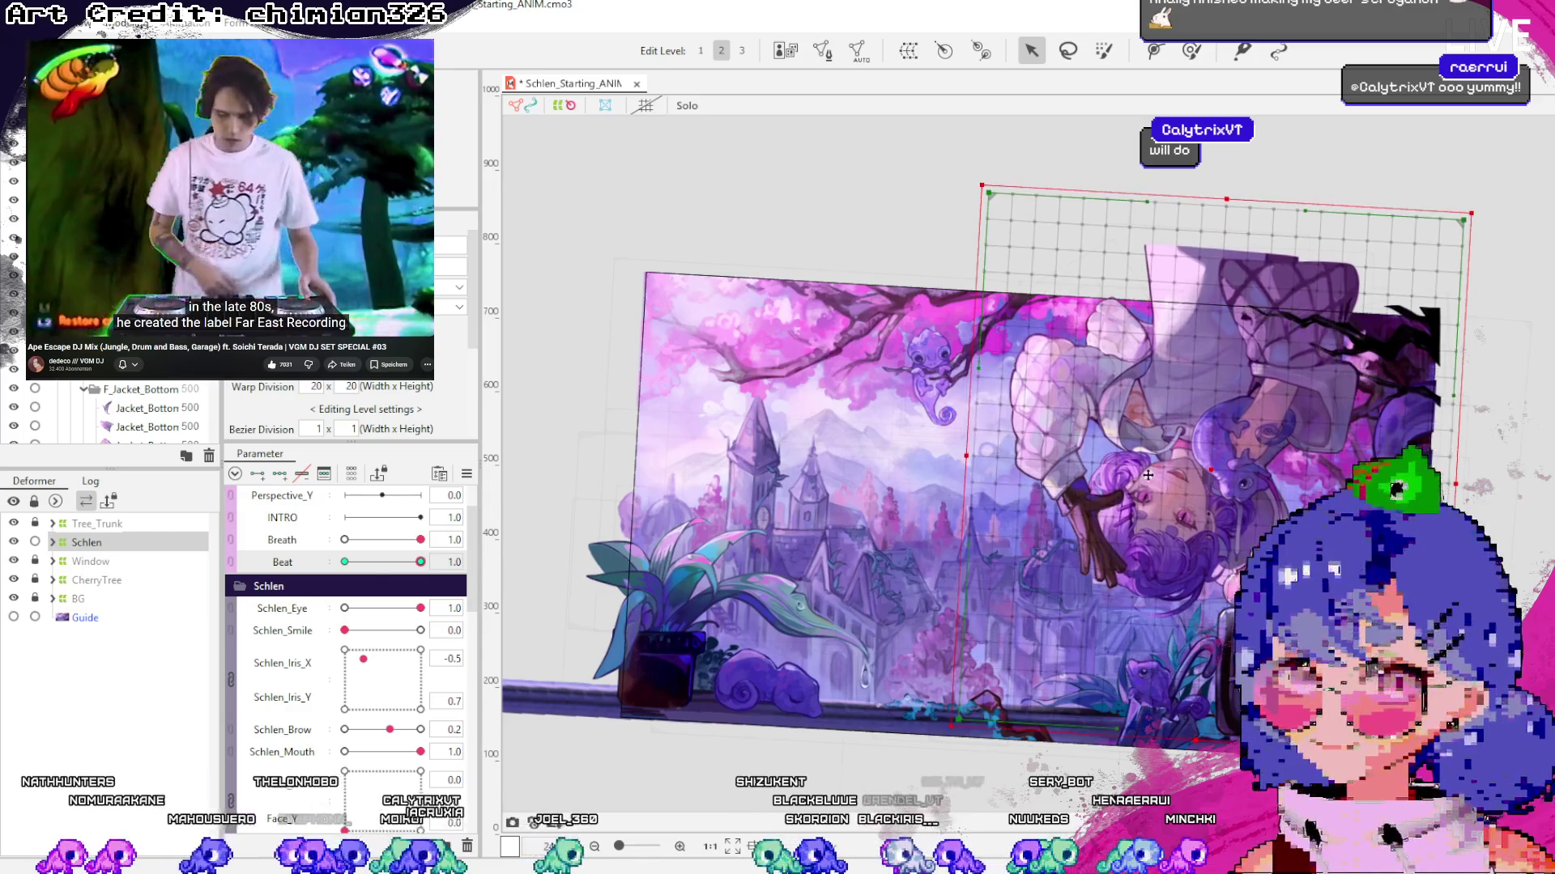
mouse_move(420, 562)
left_mouse_down()
mouse_move(359, 562)
mouse_move(392, 562)
mouse_move(397, 589)
mouse_move(470, 586)
left_mouse_up()
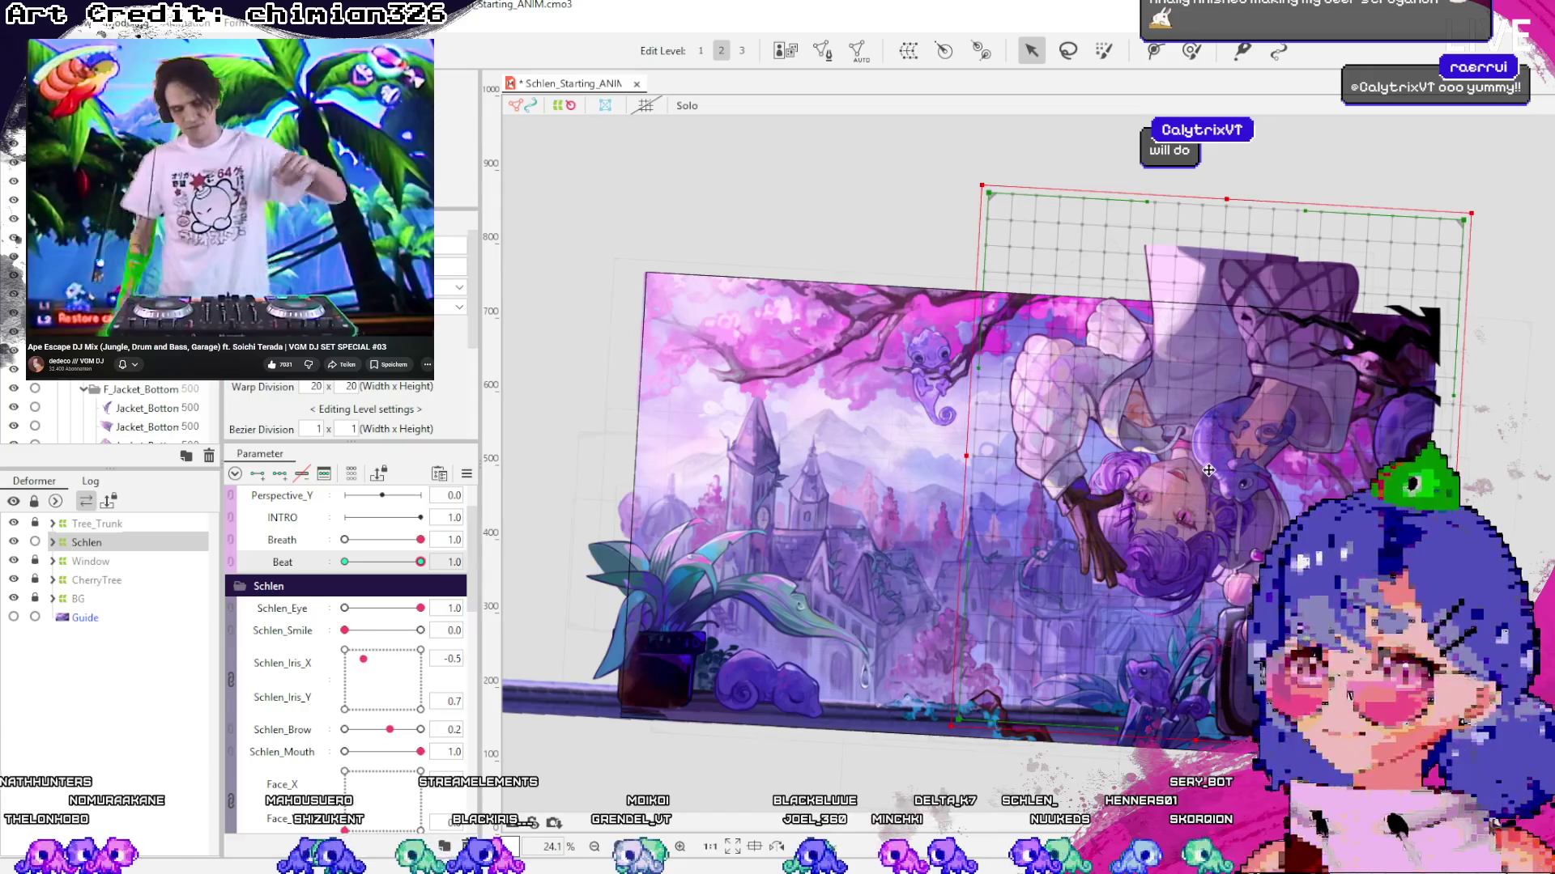
left_click_drag(1208, 470, 1208, 466)
Scrub Beat between 0.0 and 1.0 to test the body bob, ending at 1.0
left_click_drag(422, 564, 319, 564)
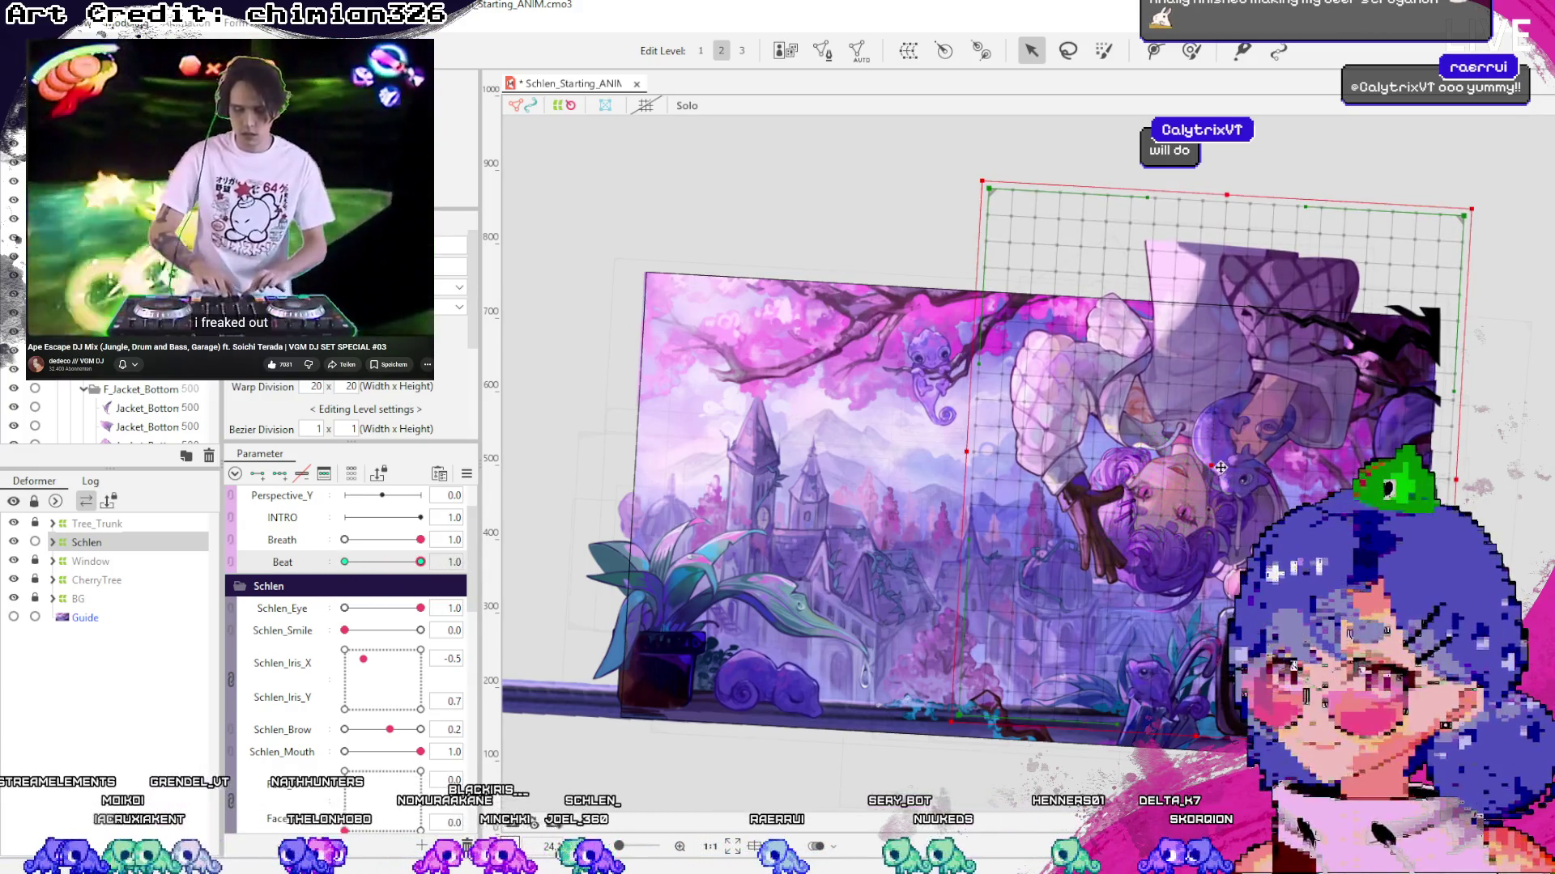
left_click_drag(416, 564, 332, 571)
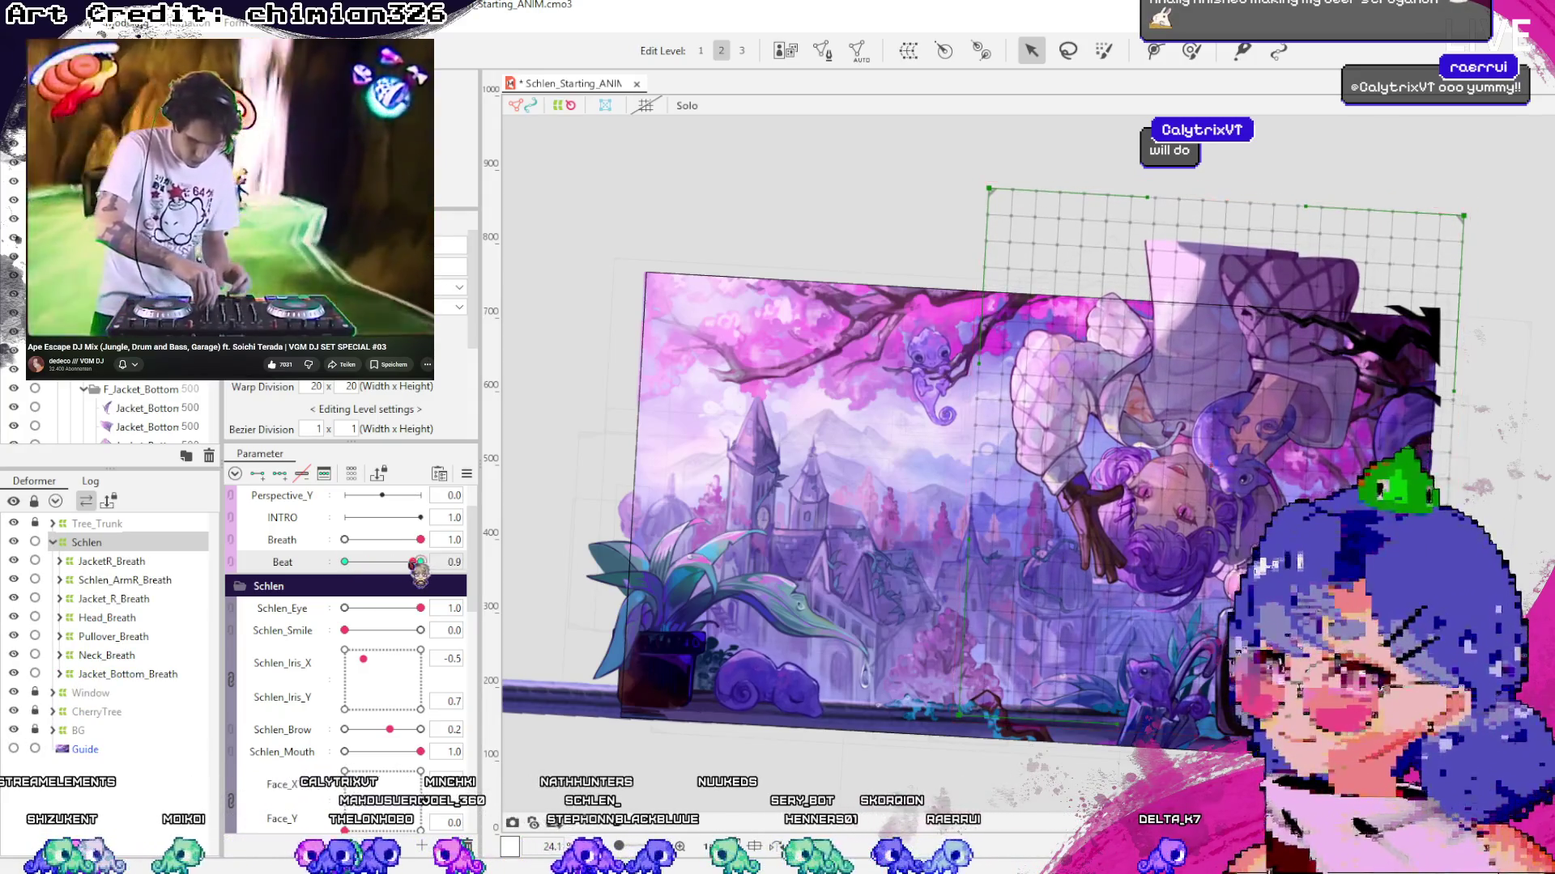
left_click_drag(415, 565, 438, 580)
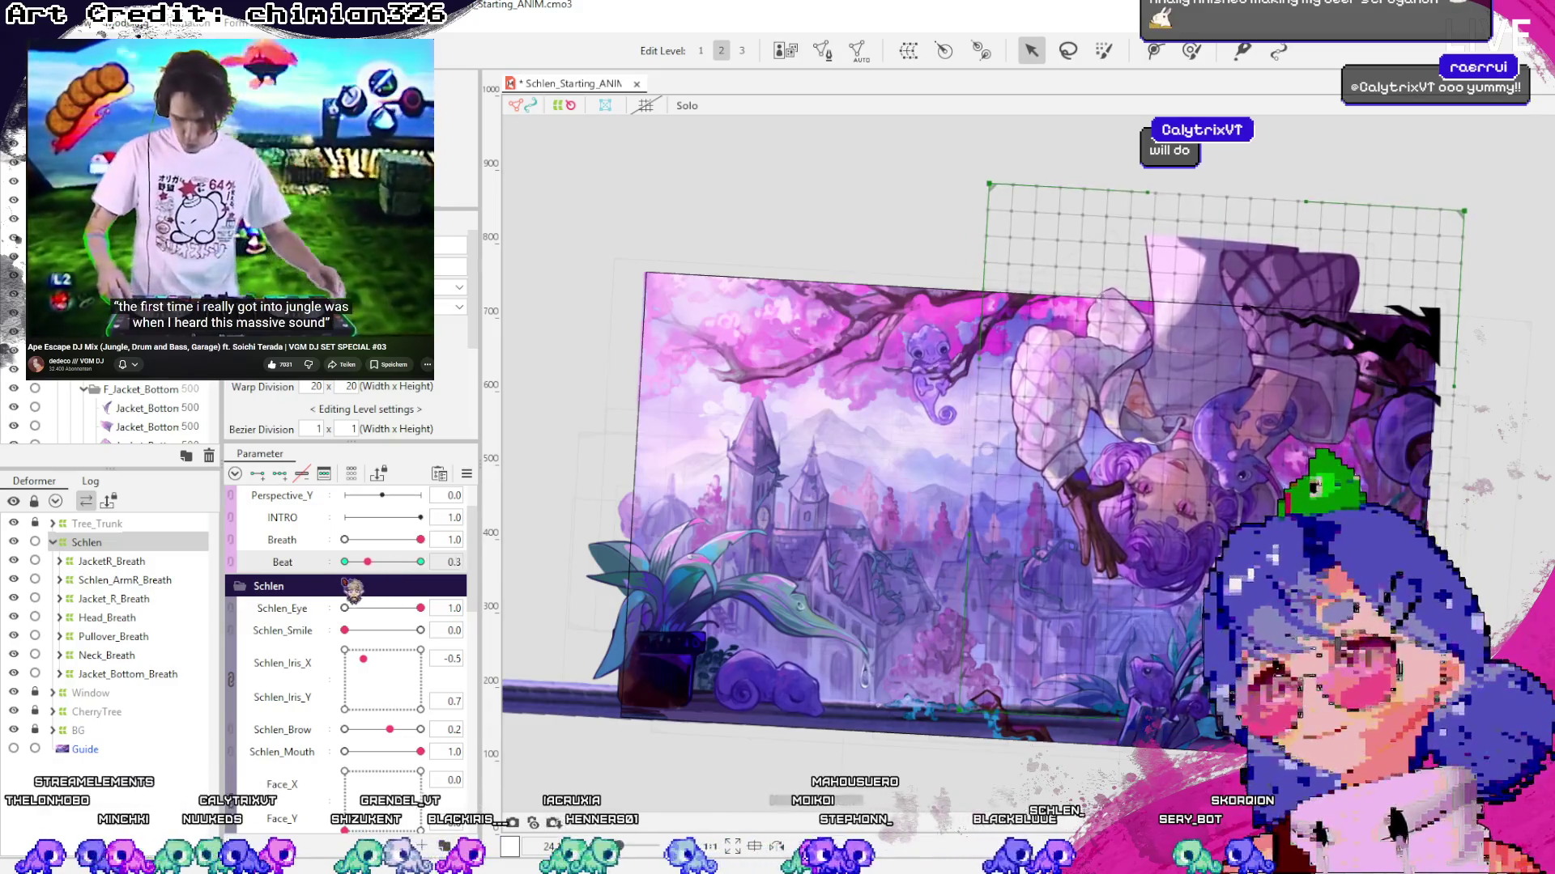
mouse_move(345, 562)
left_mouse_down()
mouse_move(366, 562)
mouse_move(344, 562)
left_mouse_up()
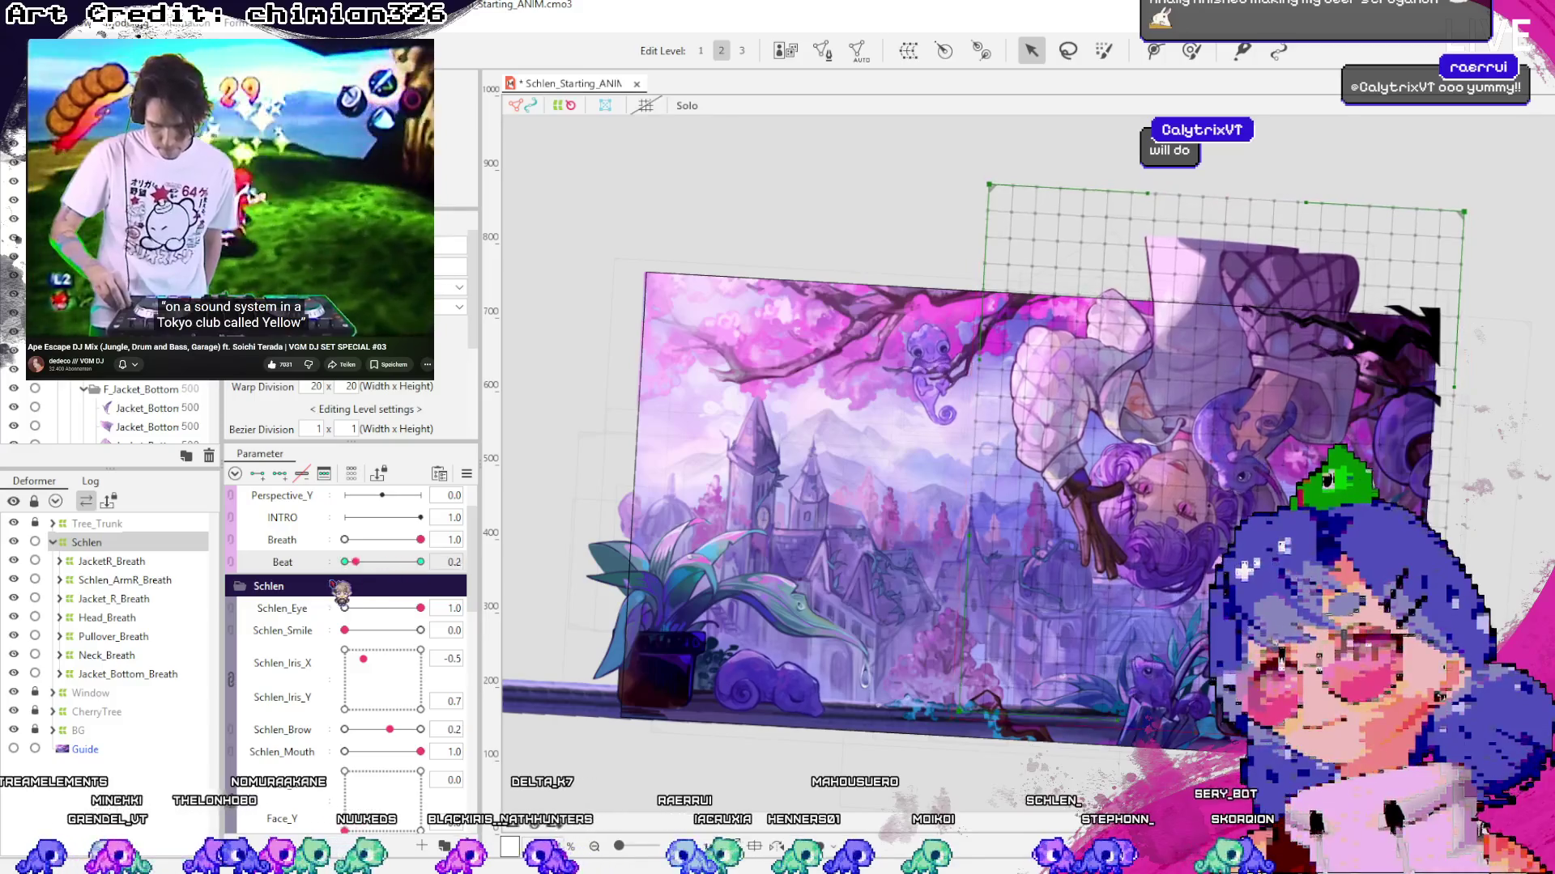
mouse_move(345, 562)
left_mouse_down()
mouse_move(429, 570)
mouse_move(344, 567)
left_mouse_up()
mouse_move(447, 576)
left_mouse_down()
mouse_move(307, 584)
mouse_move(437, 585)
mouse_move(368, 586)
mouse_move(410, 584)
left_mouse_up()
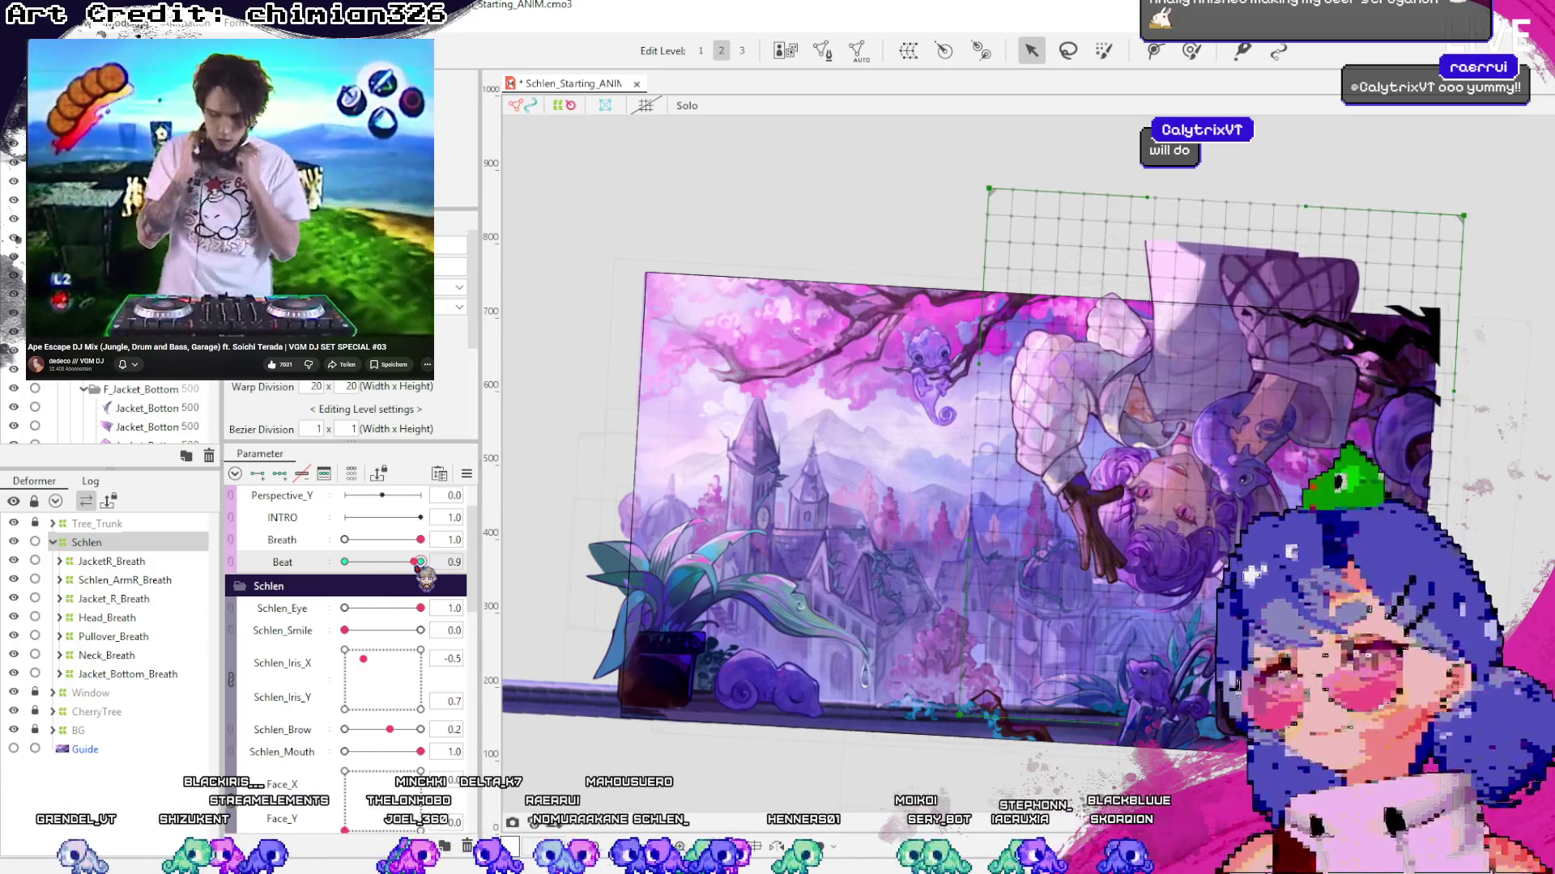
mouse_move(414, 585)
left_mouse_down()
mouse_move(370, 598)
mouse_move(449, 585)
mouse_move(410, 593)
mouse_move(447, 567)
left_mouse_up()
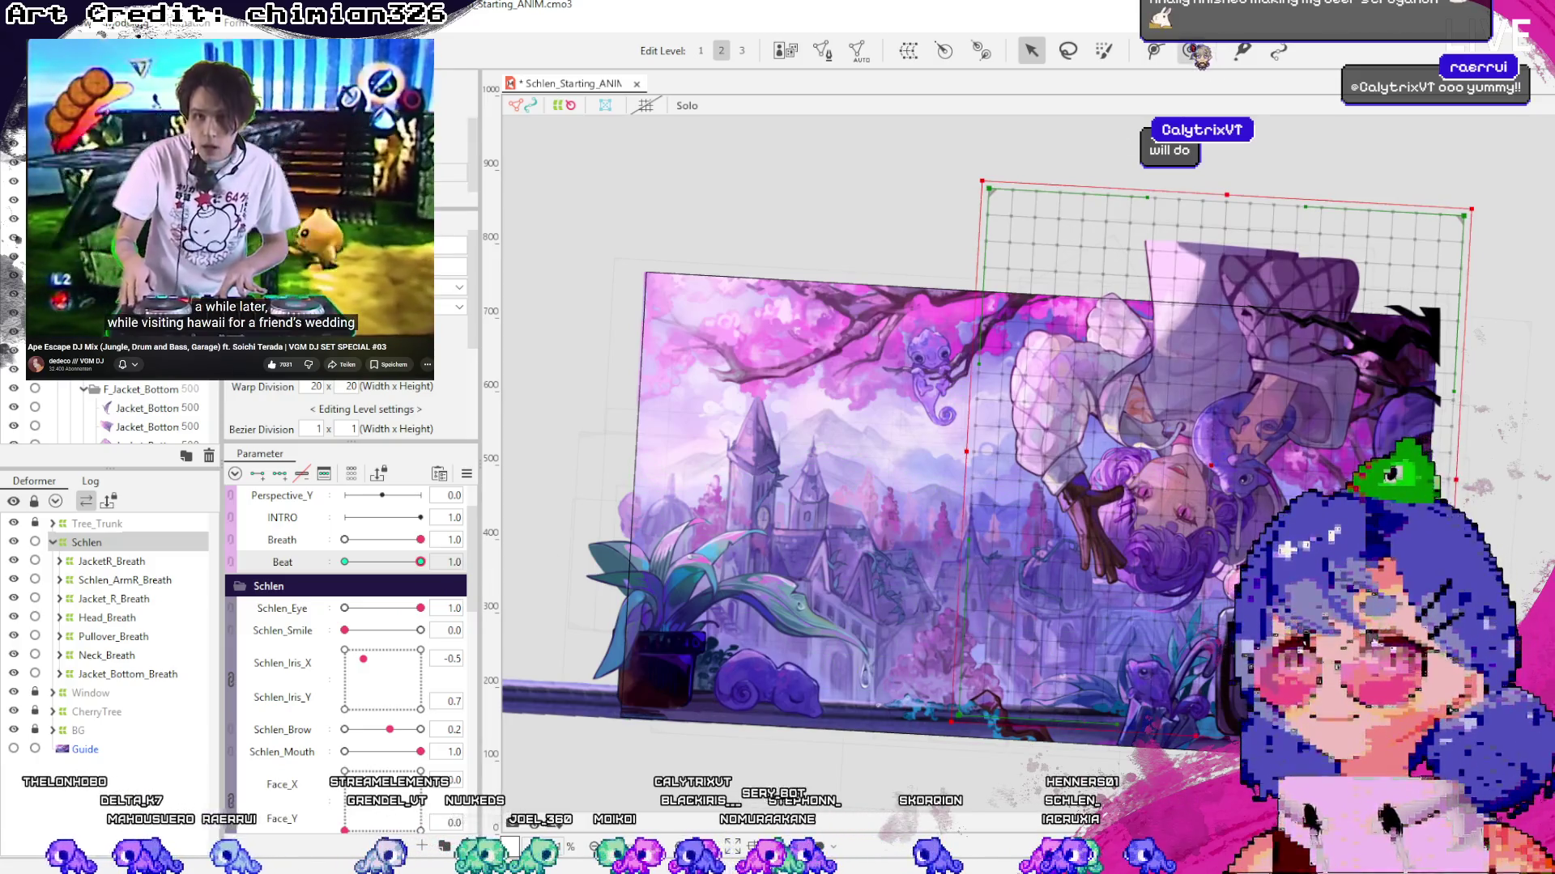
left_click(1190, 51)
scroll(1010, 368, "down", 2)
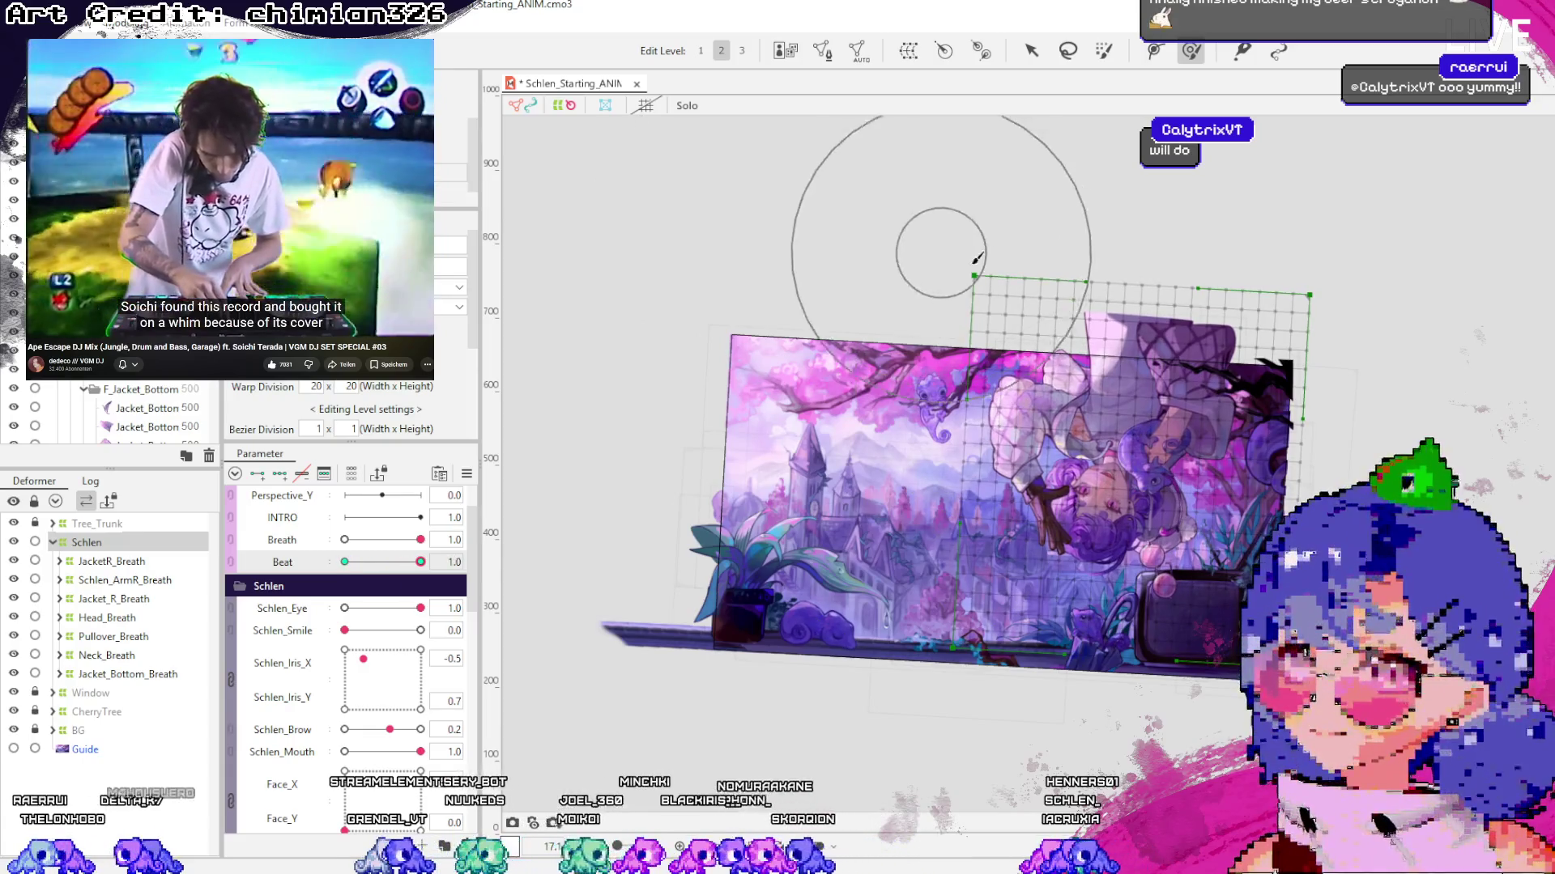
Preview the Beat bob at 0.7, 1.0, 0.3 and 0.0, then save the project
key("v")
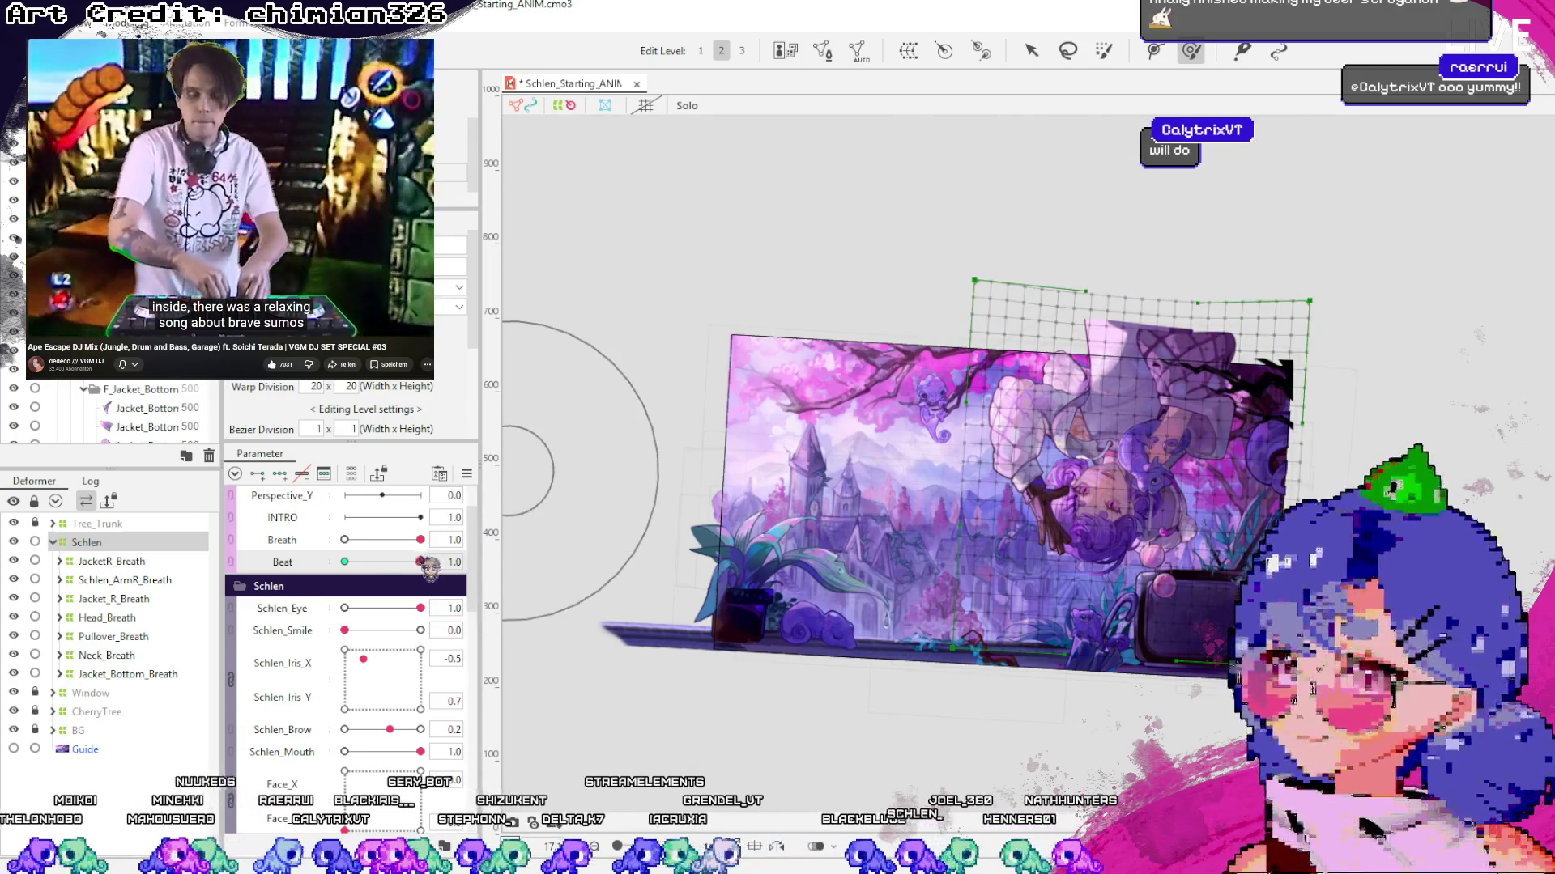
left_click(400, 562)
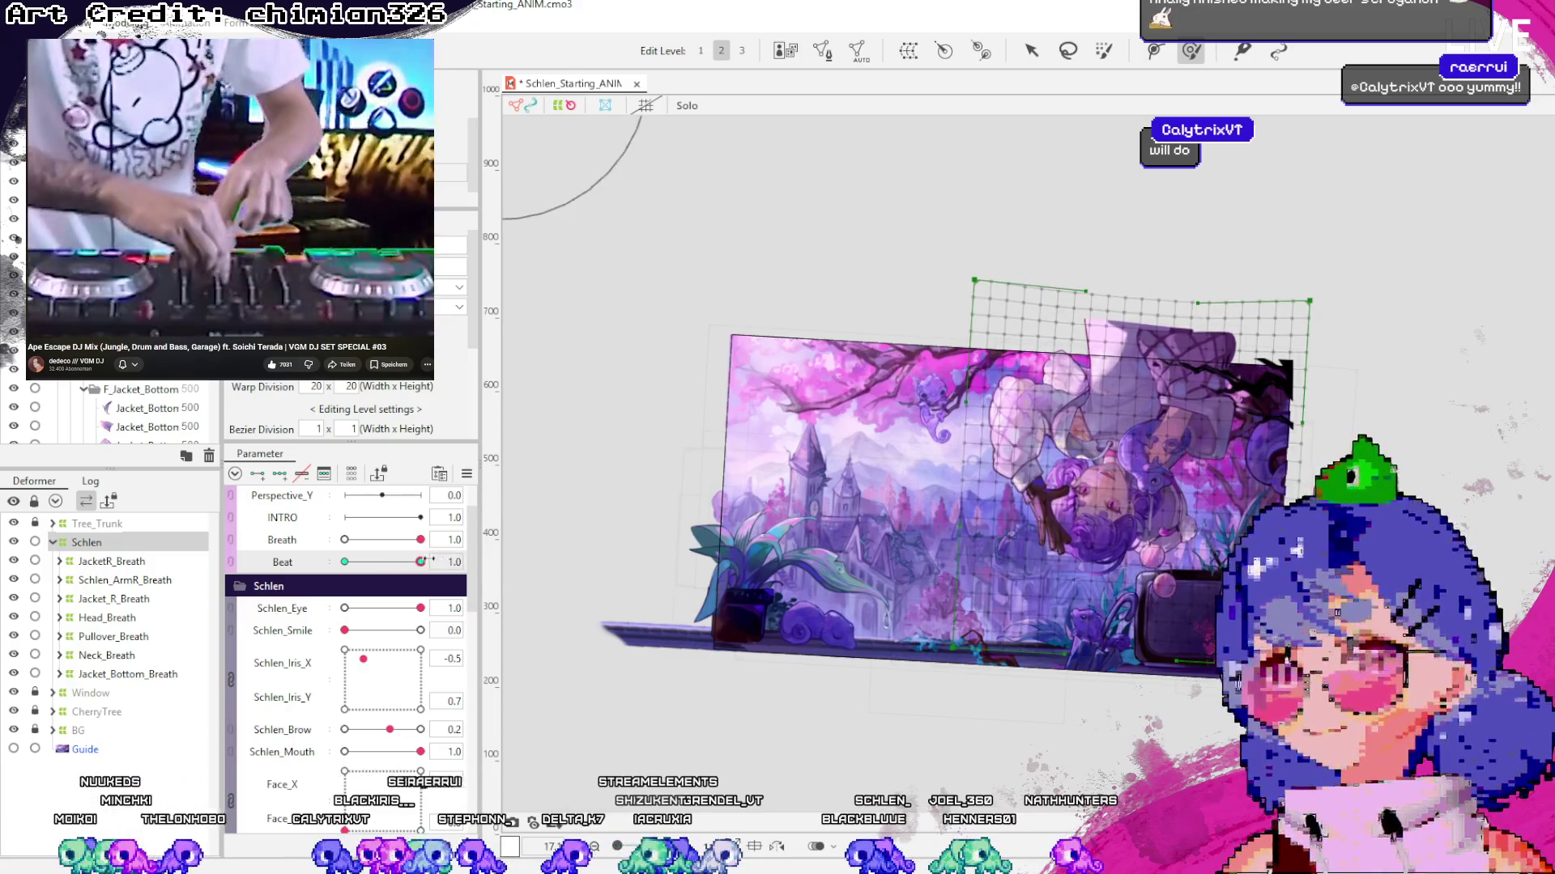
left_click(420, 562)
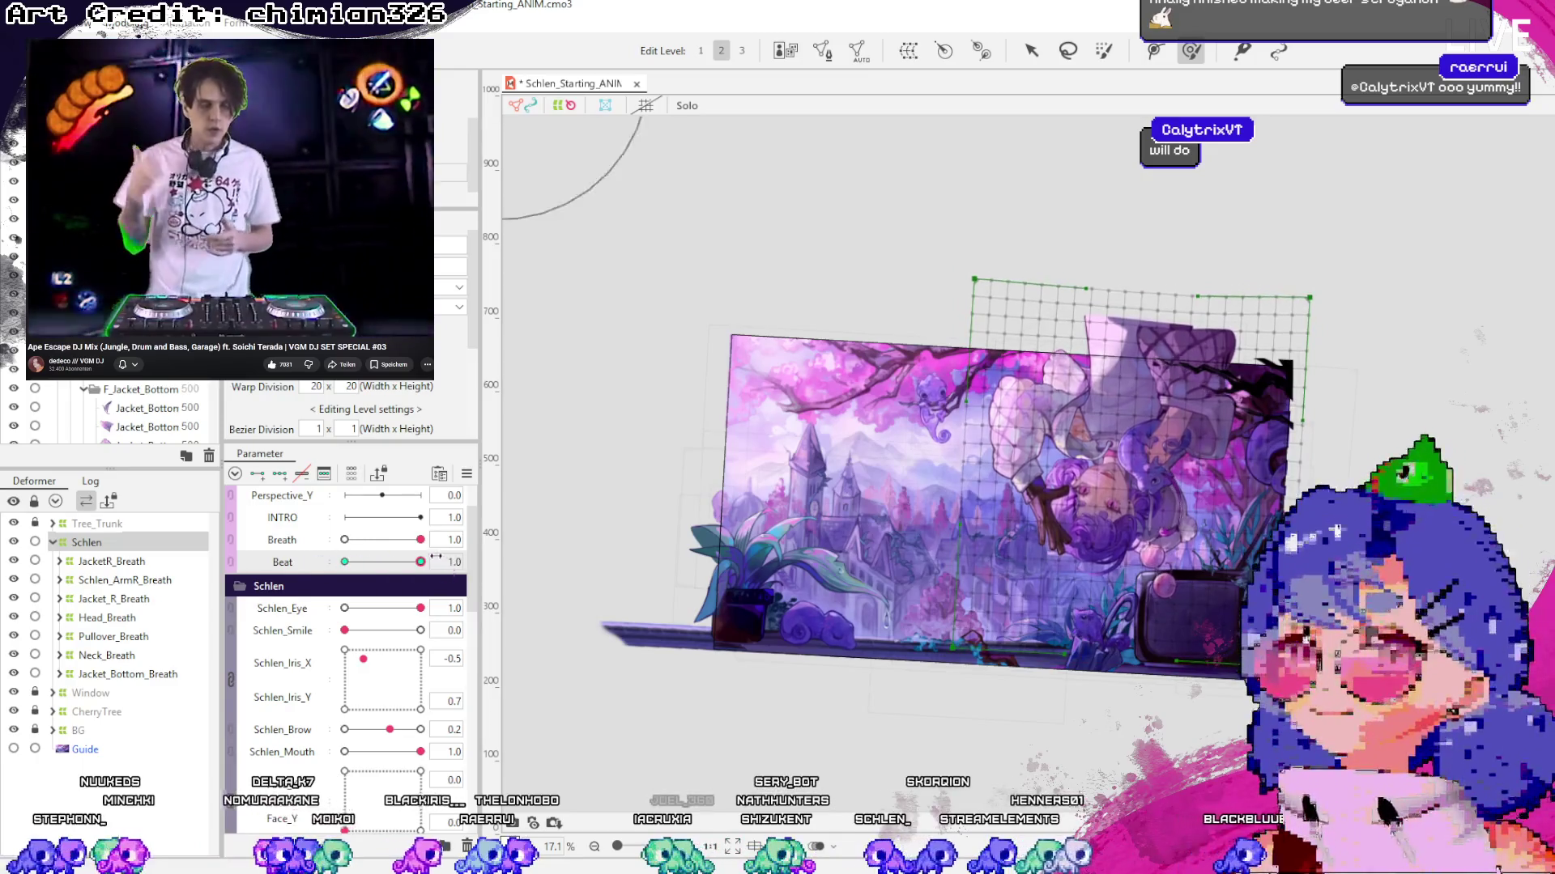
mouse_move(435, 557)
left_mouse_down()
mouse_move(415, 561)
mouse_move(515, 549)
left_mouse_up()
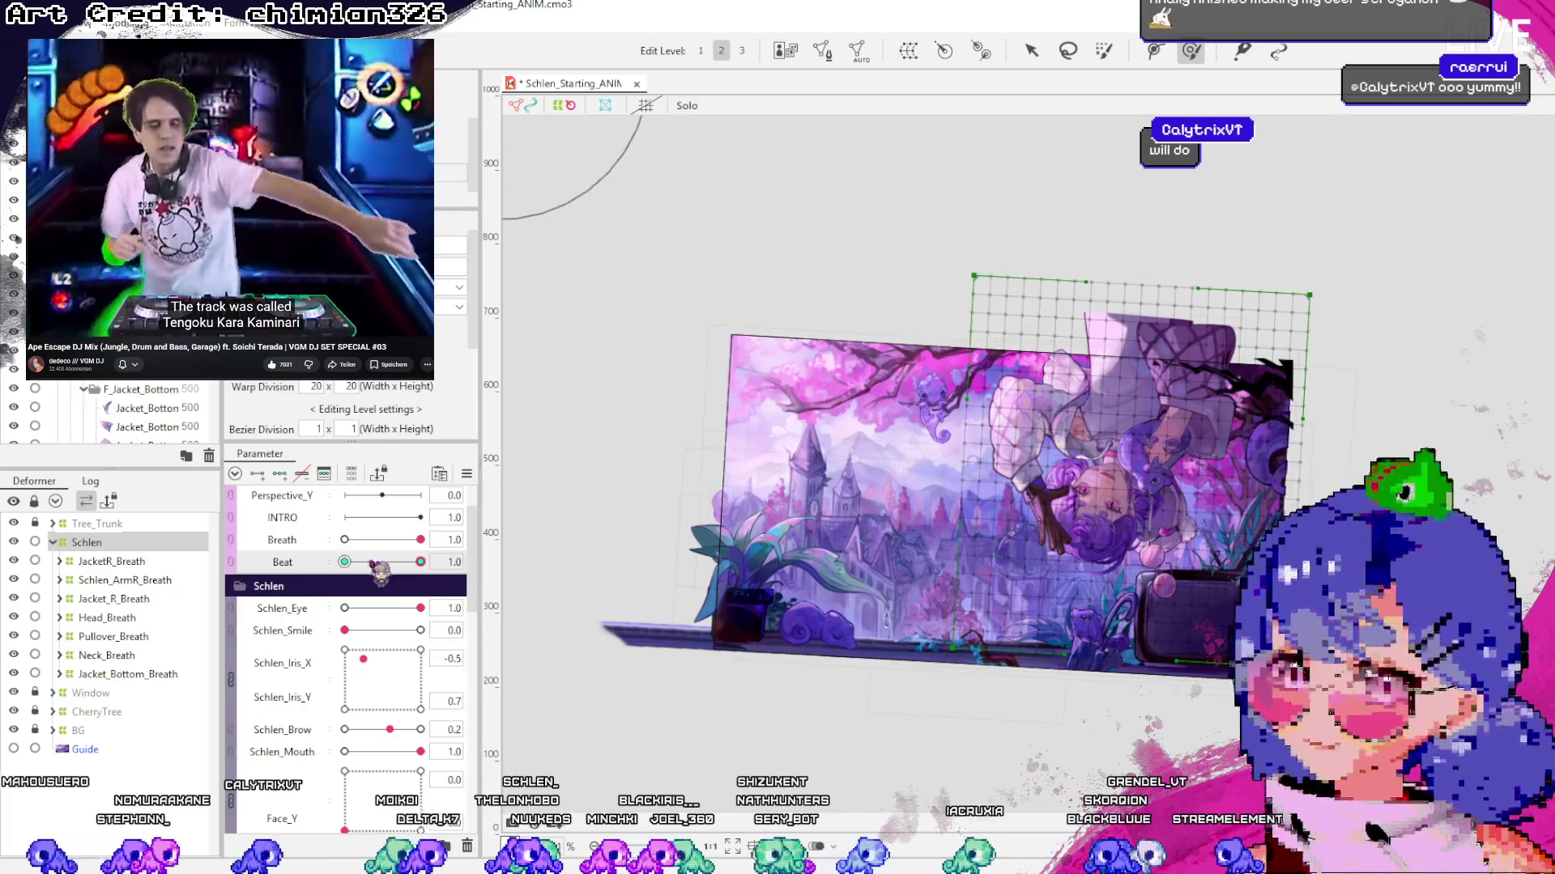
mouse_move(421, 562)
left_mouse_down()
mouse_move(468, 565)
mouse_move(309, 577)
left_mouse_up()
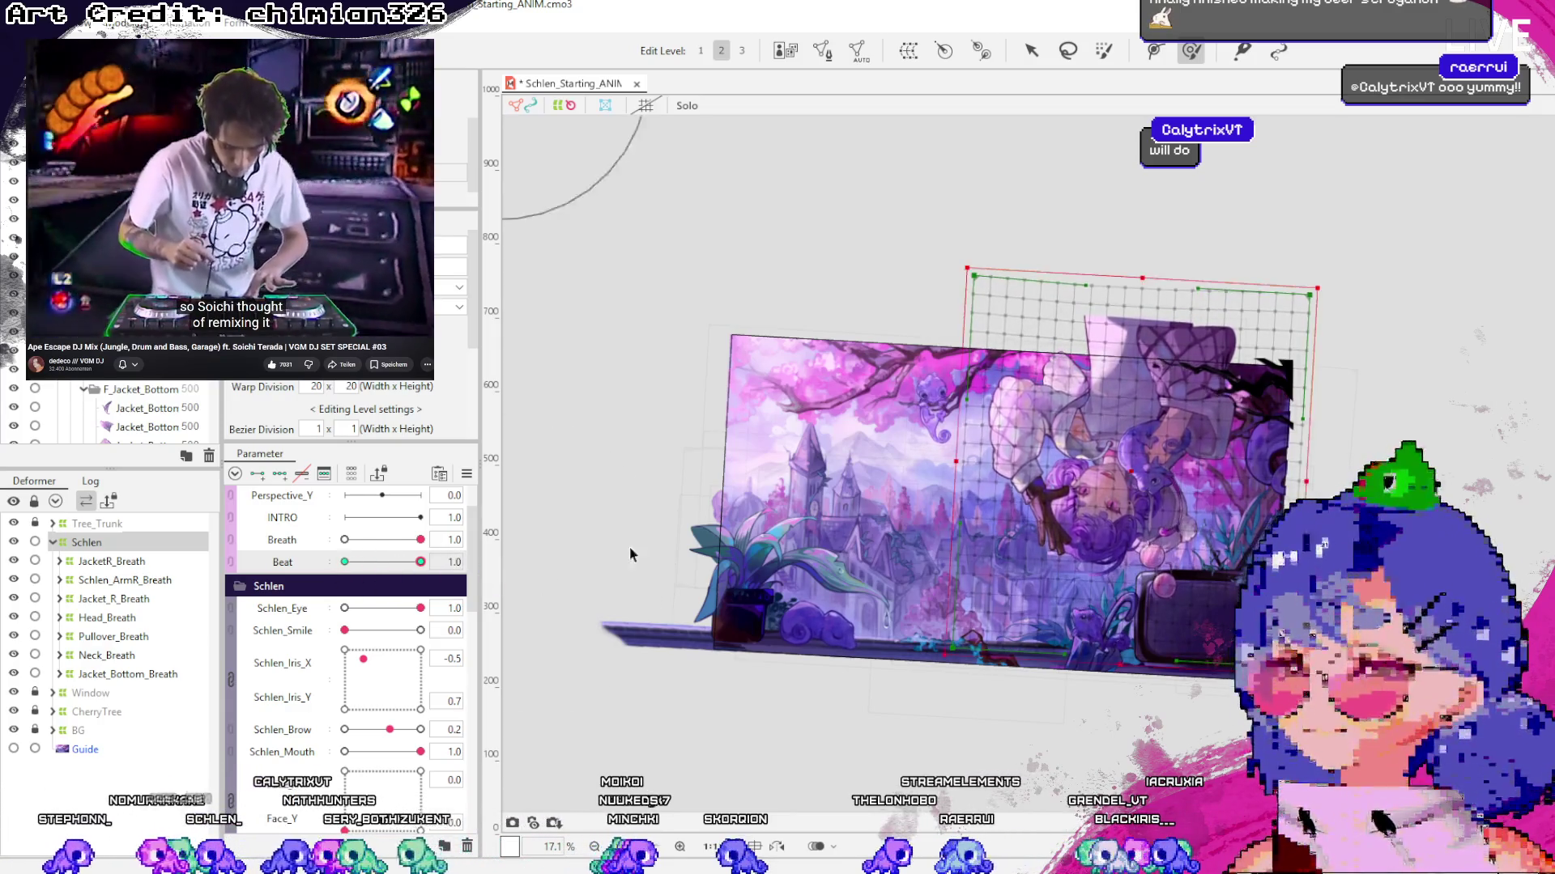
key("ctrl+s")
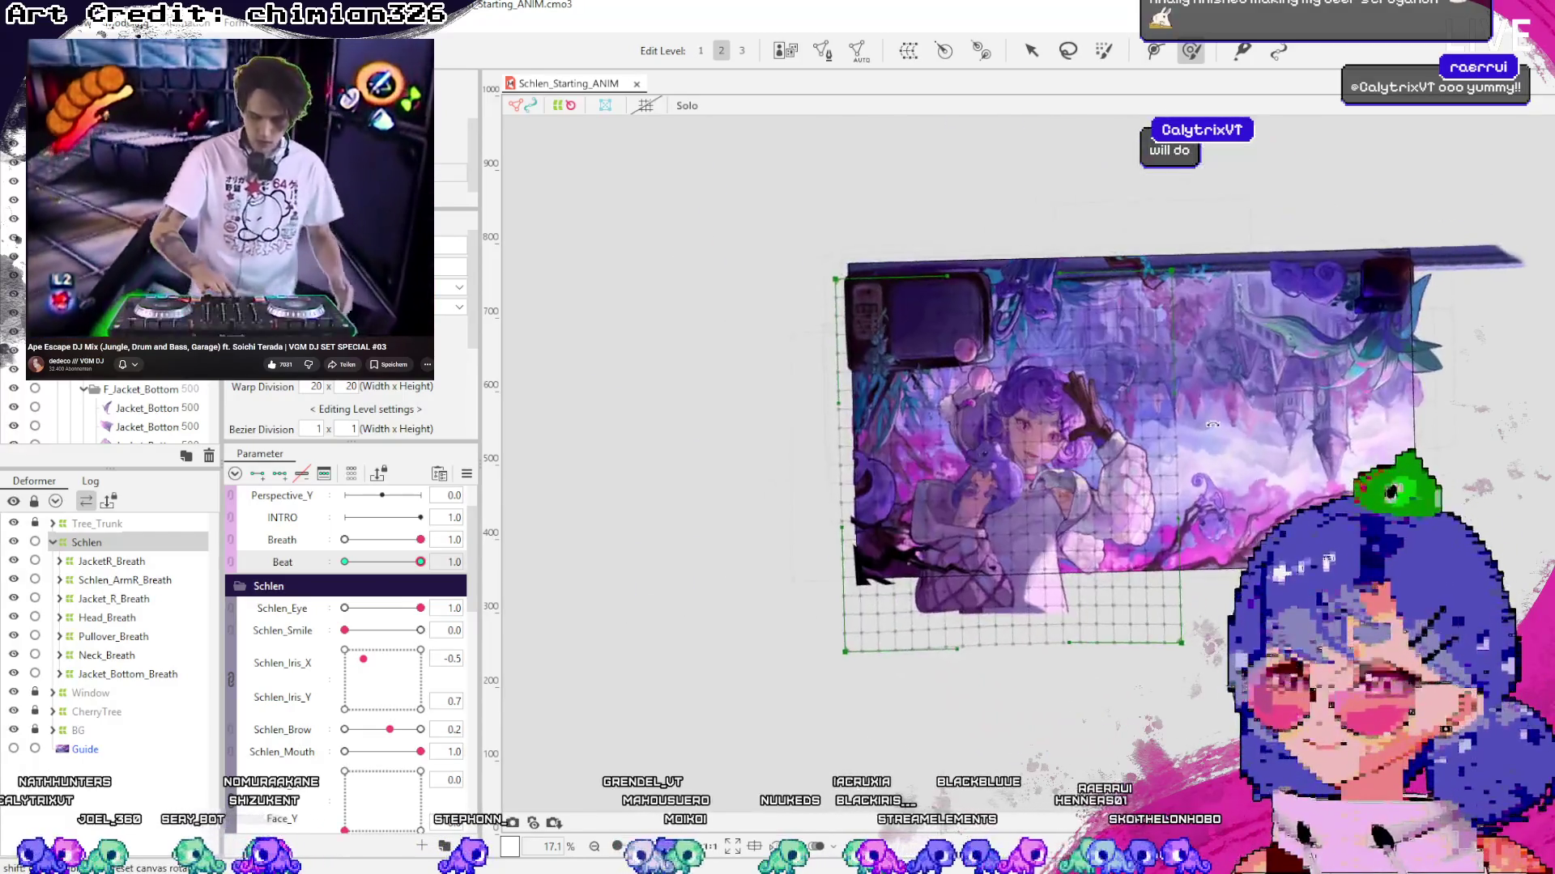
scroll(1053, 444, "up", 5)
left_click(114, 599)
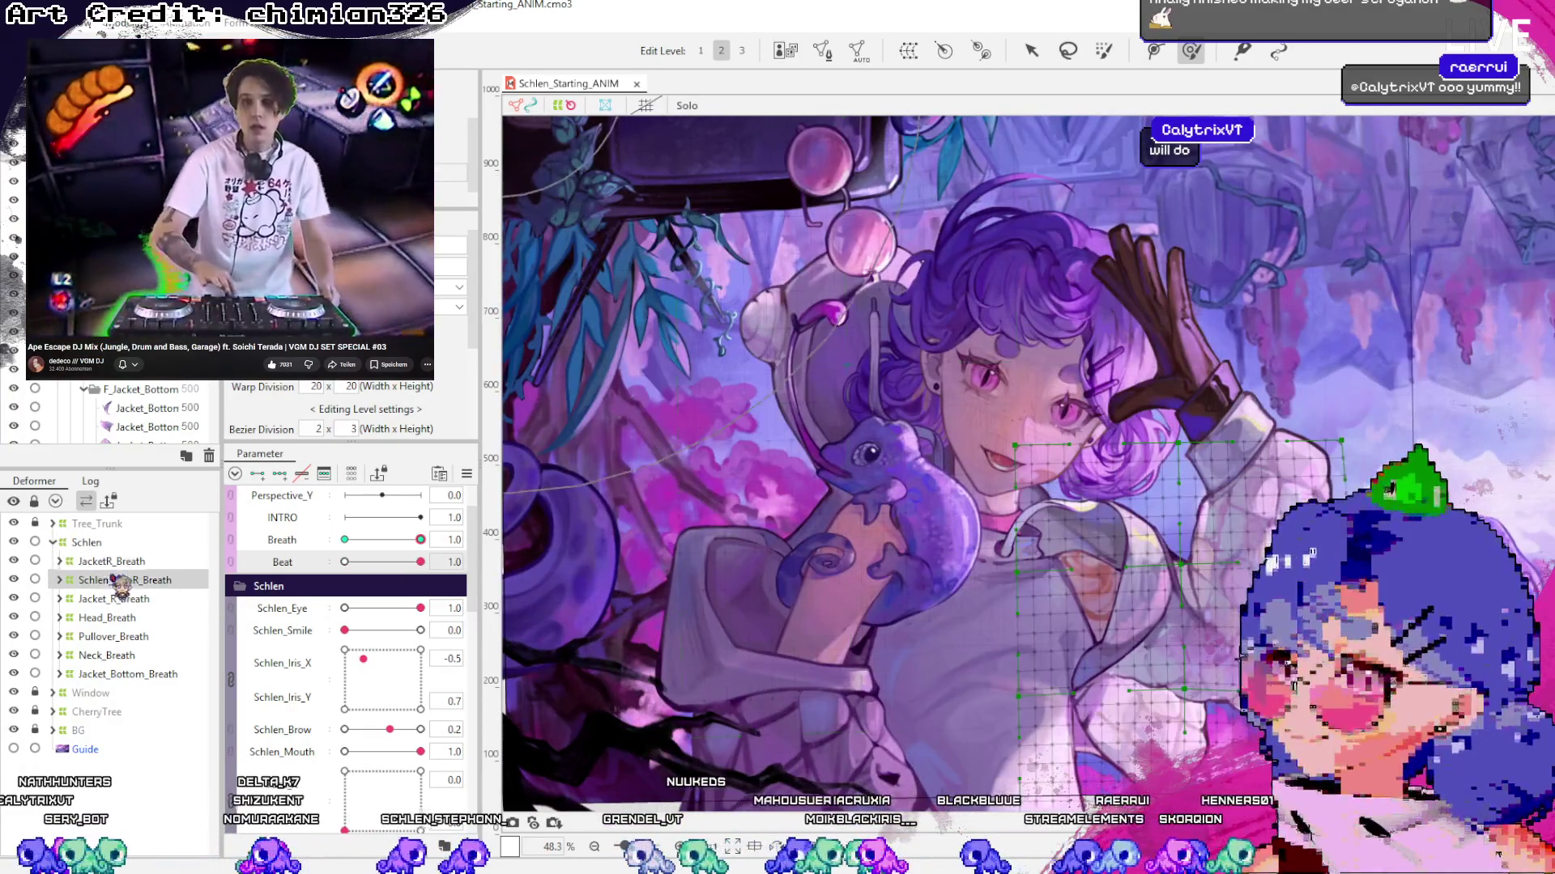
left_click(59, 617)
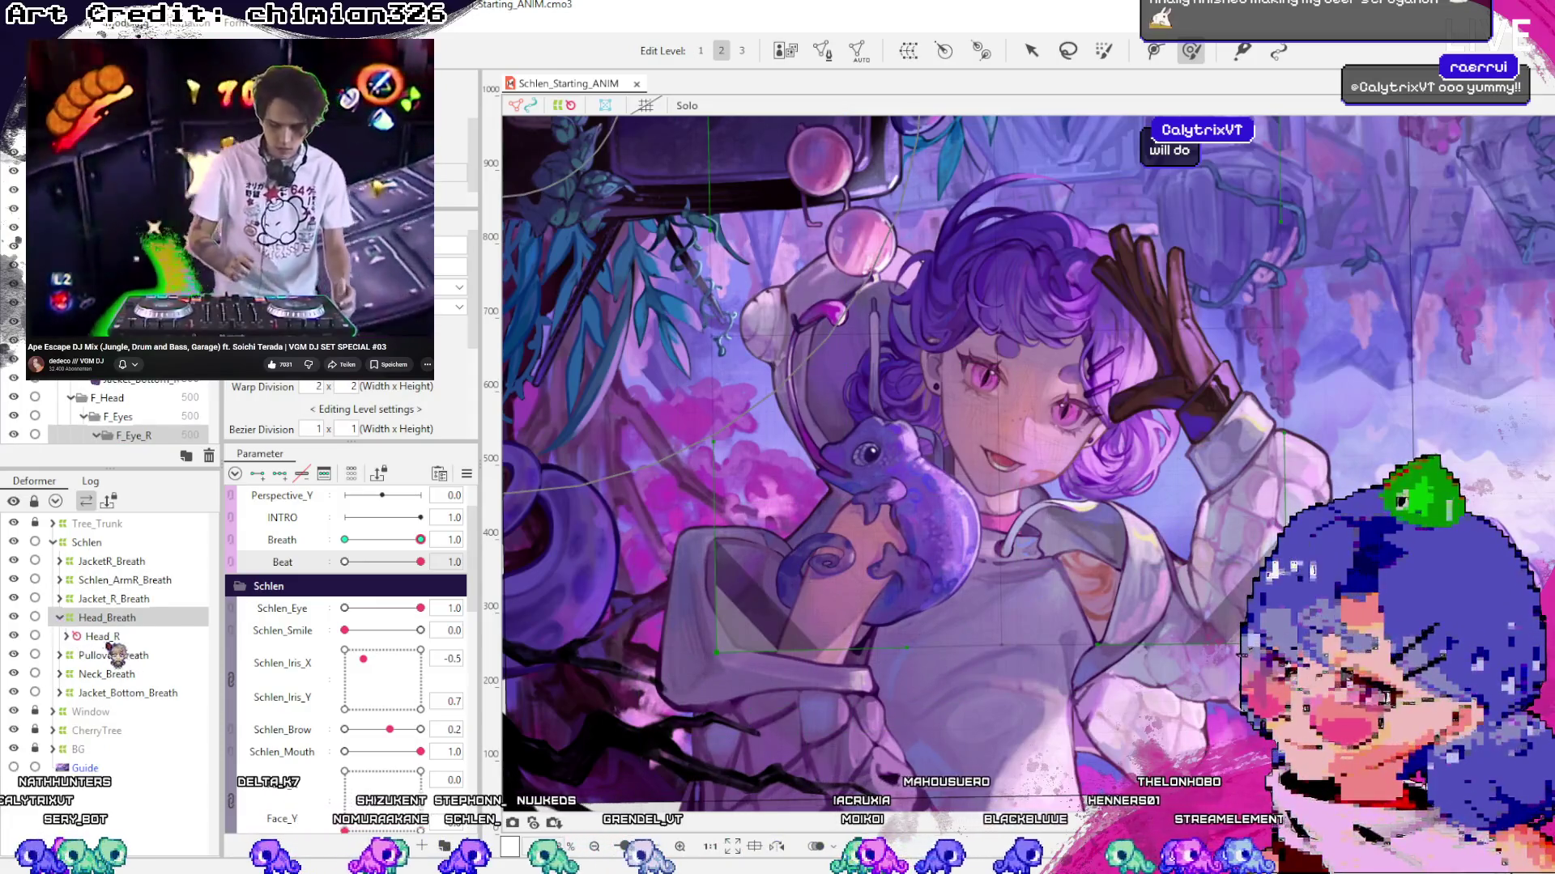
left_click(99, 636)
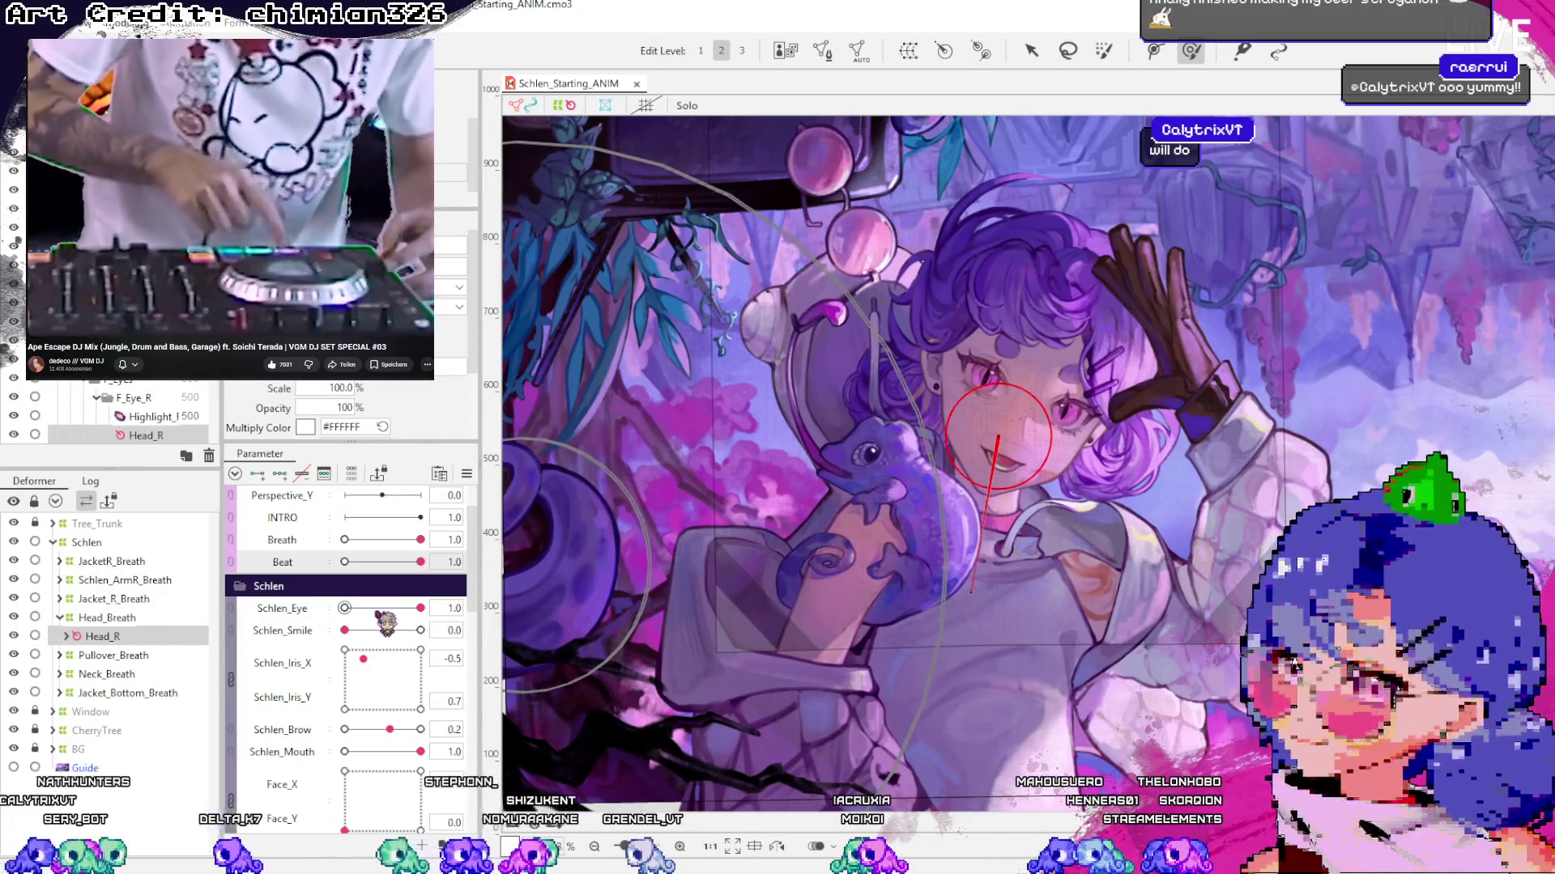
scroll(386, 623, "down", 2)
scroll(387, 611, "down", 2)
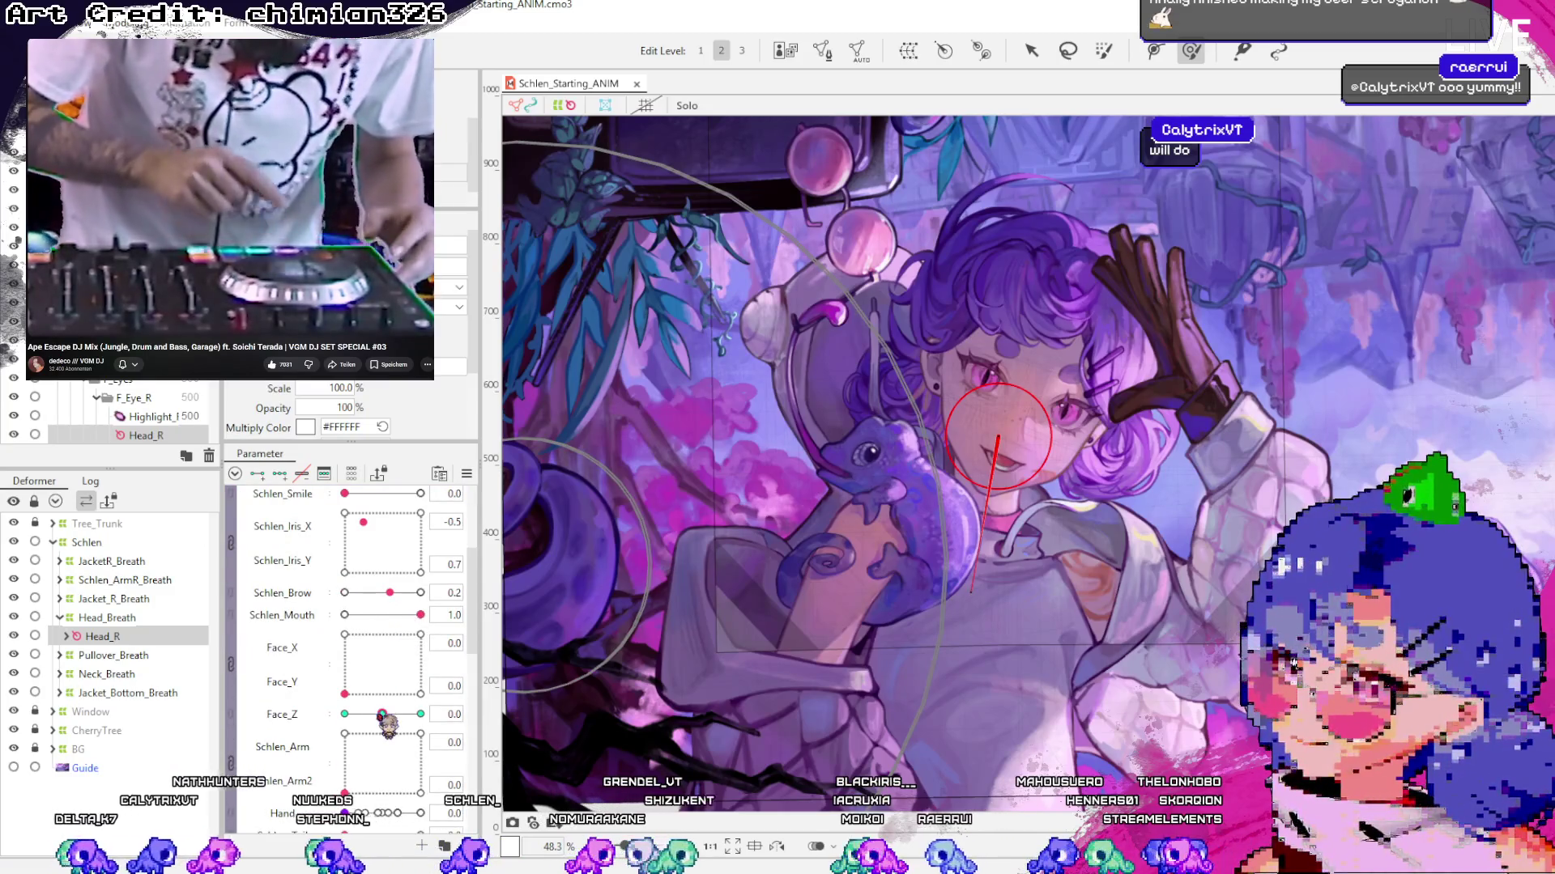
left_click_drag(345, 694, 365, 693)
mouse_move(371, 624)
left_mouse_down()
mouse_move(395, 640)
mouse_move(386, 611)
mouse_move(376, 676)
mouse_move(382, 643)
mouse_move(377, 670)
mouse_move(429, 703)
mouse_move(344, 646)
mouse_move(344, 693)
left_mouse_up()
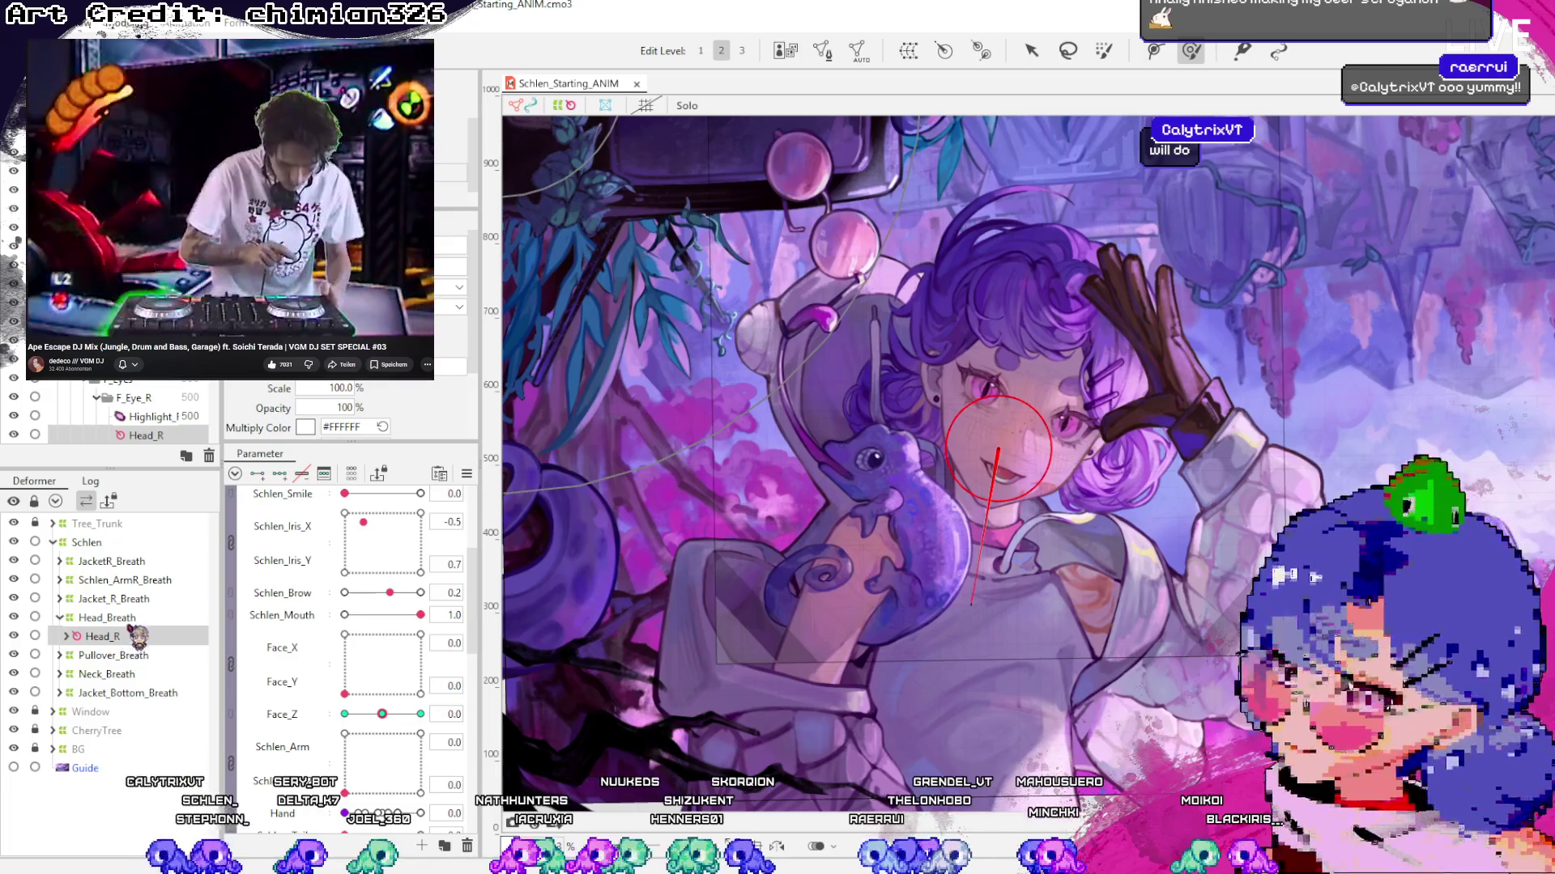
left_click(106, 617)
left_click(60, 618)
scroll(372, 624, "up", 5)
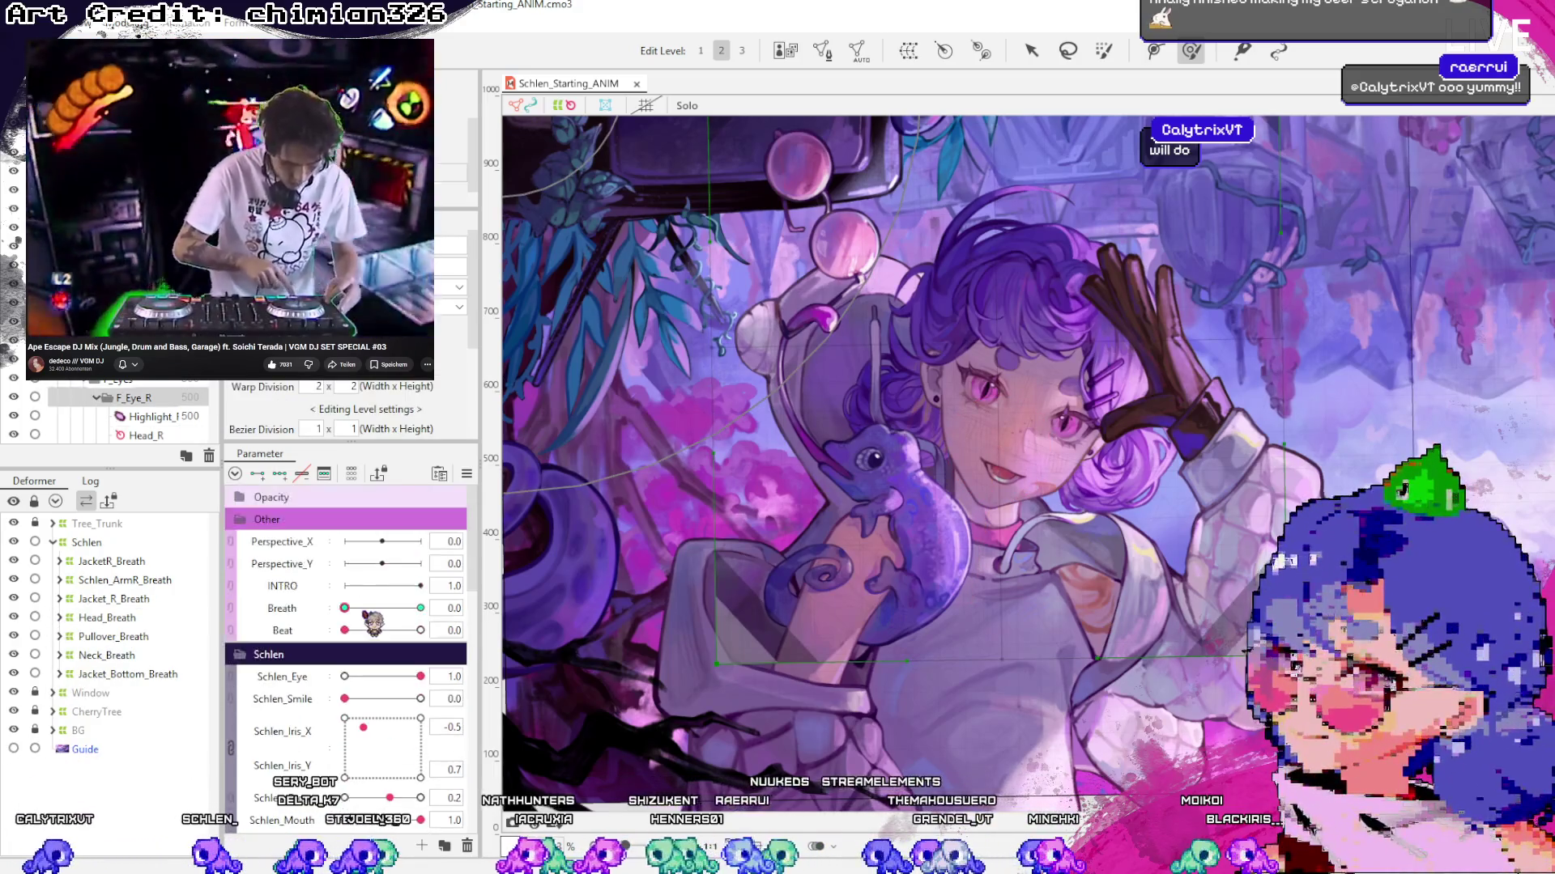
Wrap Head_Breath in a new parent warp deformer named Head_Beat and save the project
mouse_move(348, 608)
left_mouse_down()
mouse_move(421, 613)
mouse_move(442, 631)
mouse_move(344, 608)
left_mouse_up()
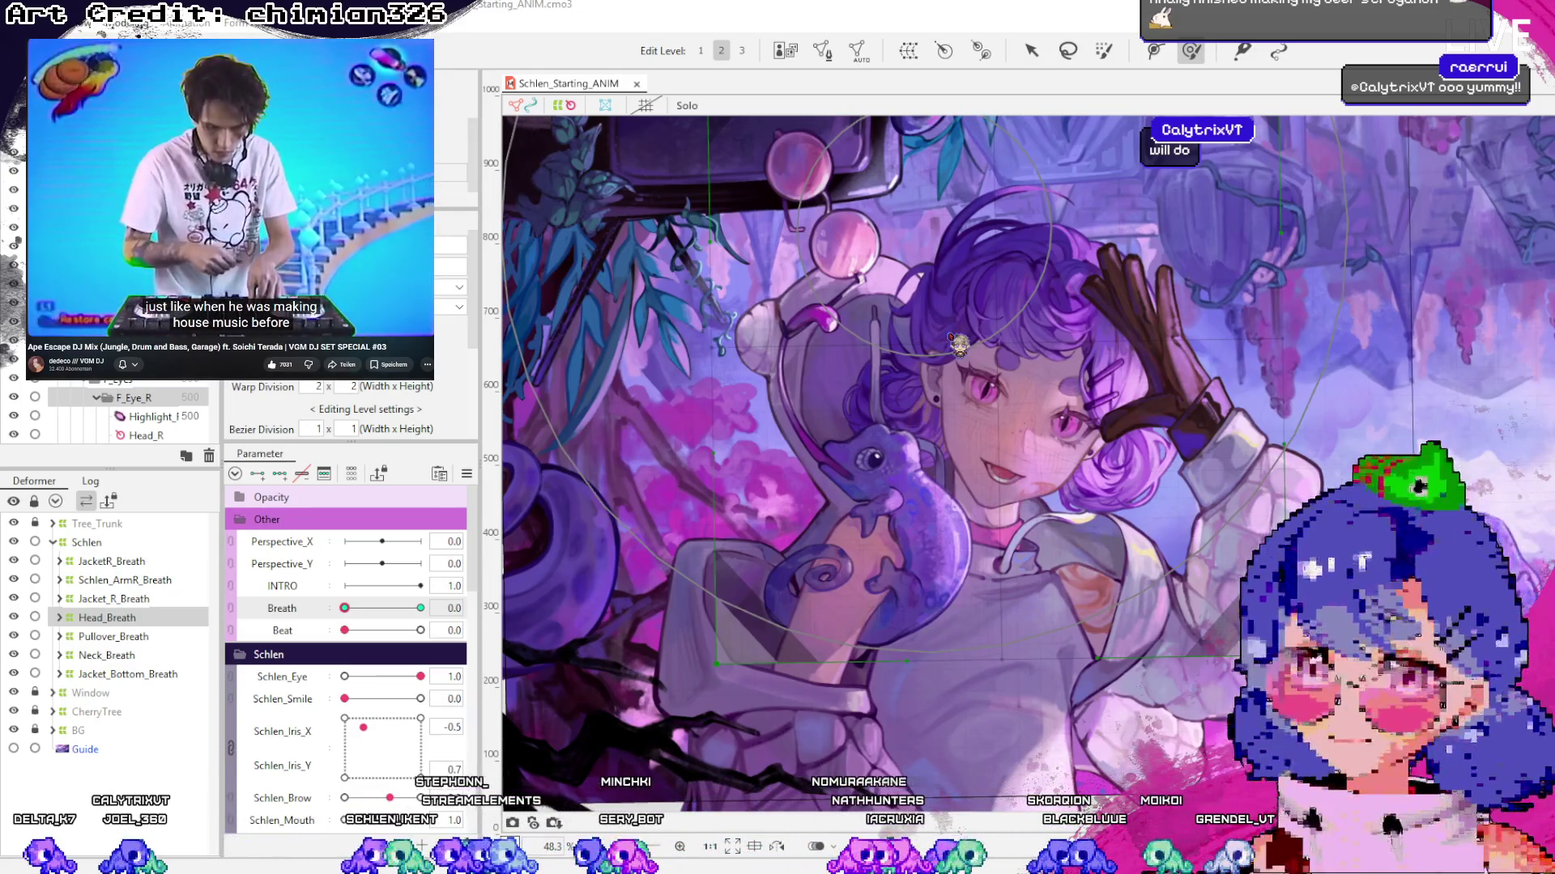
key("ctrl+z")
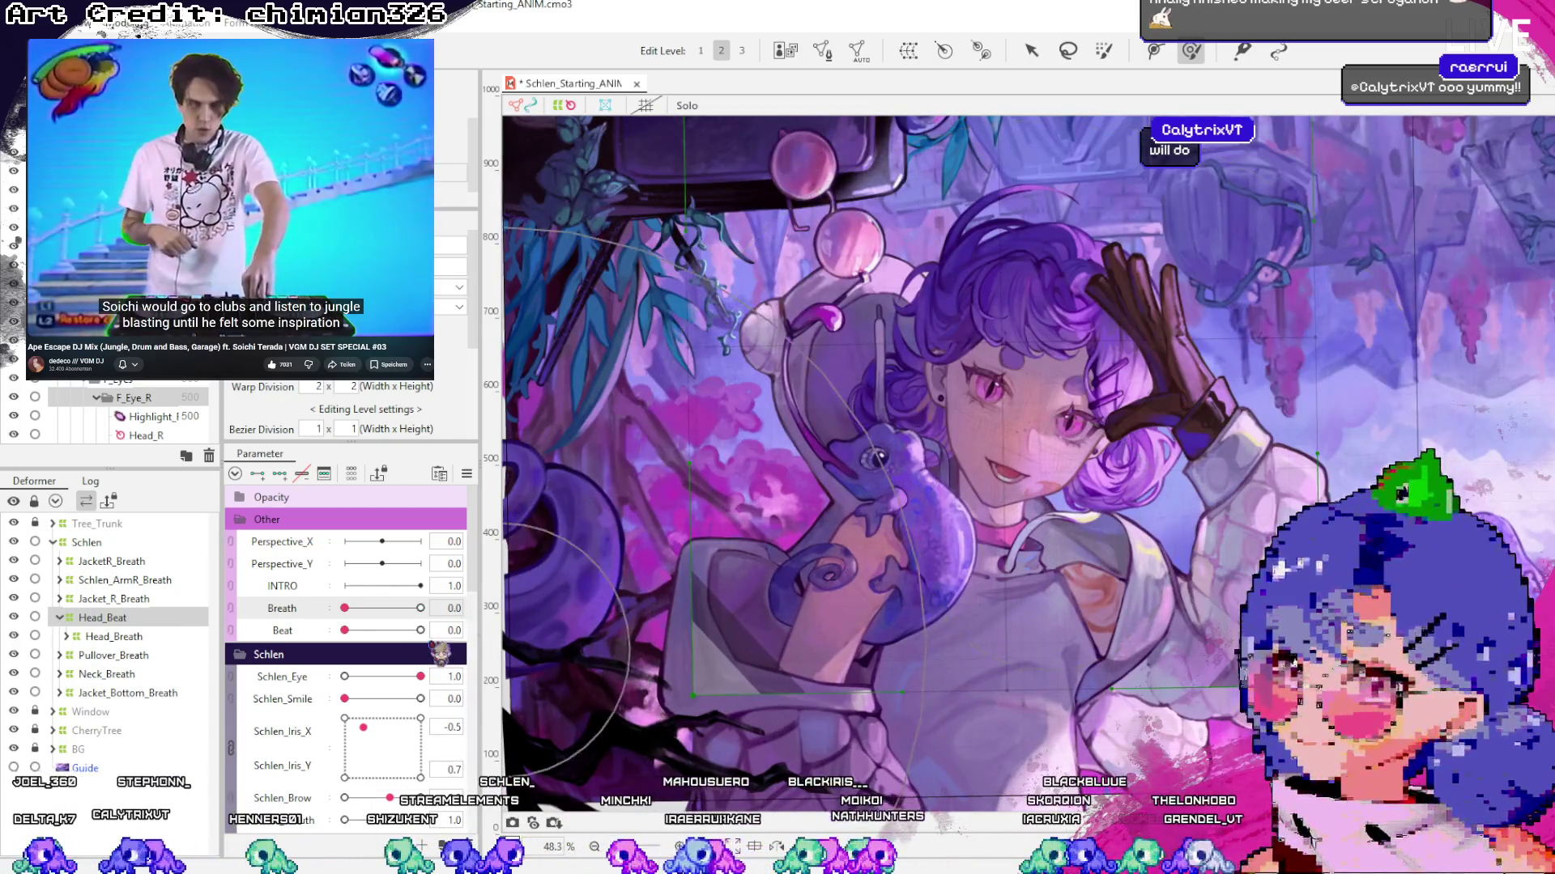
left_click(1031, 50)
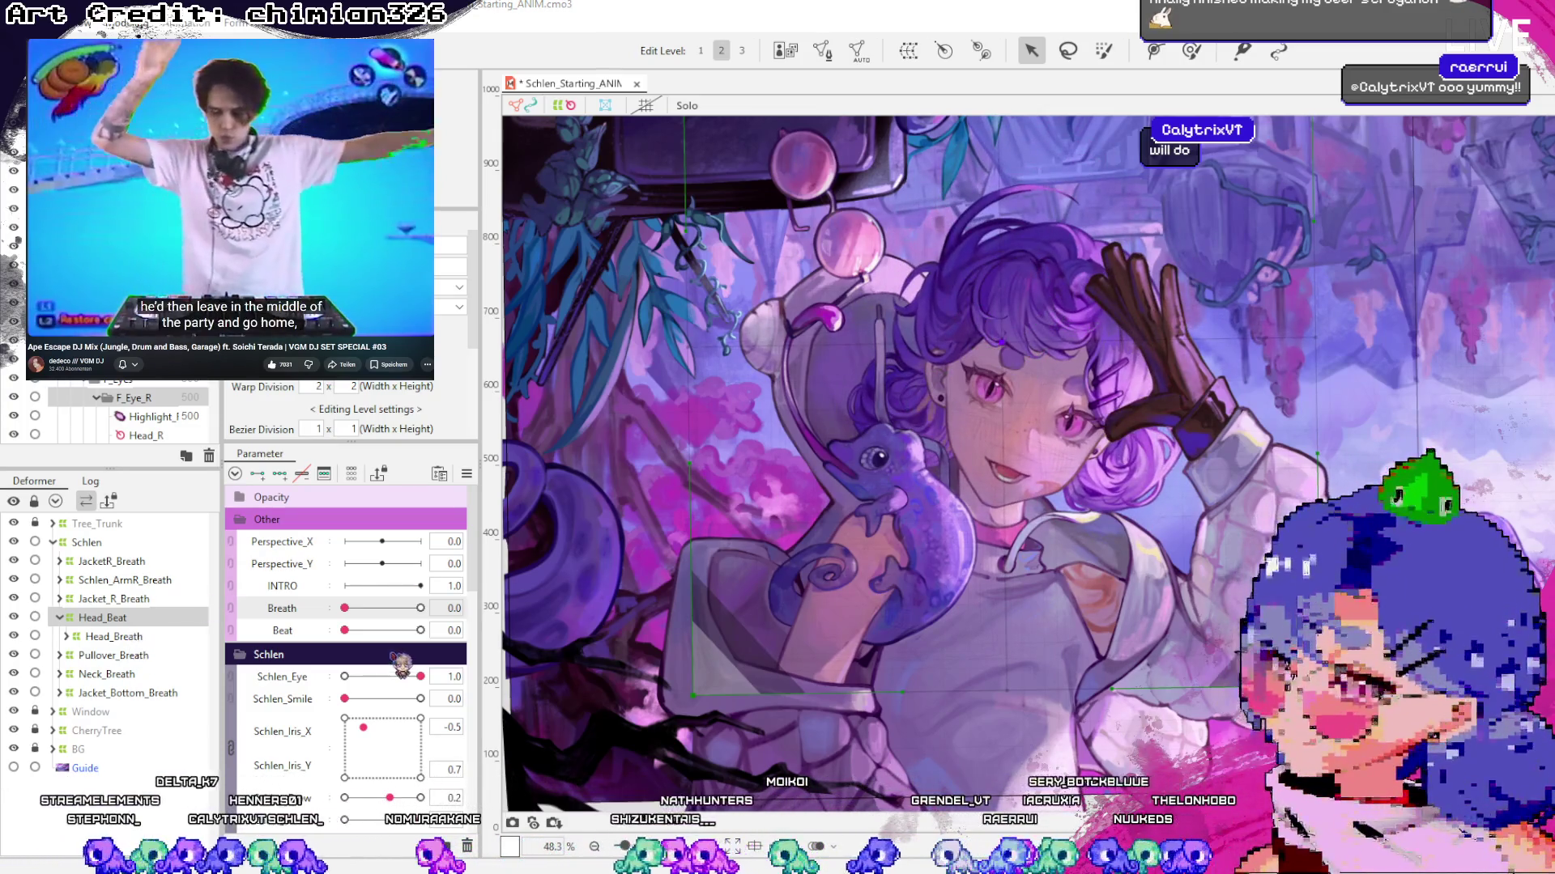
key("ctrl+s")
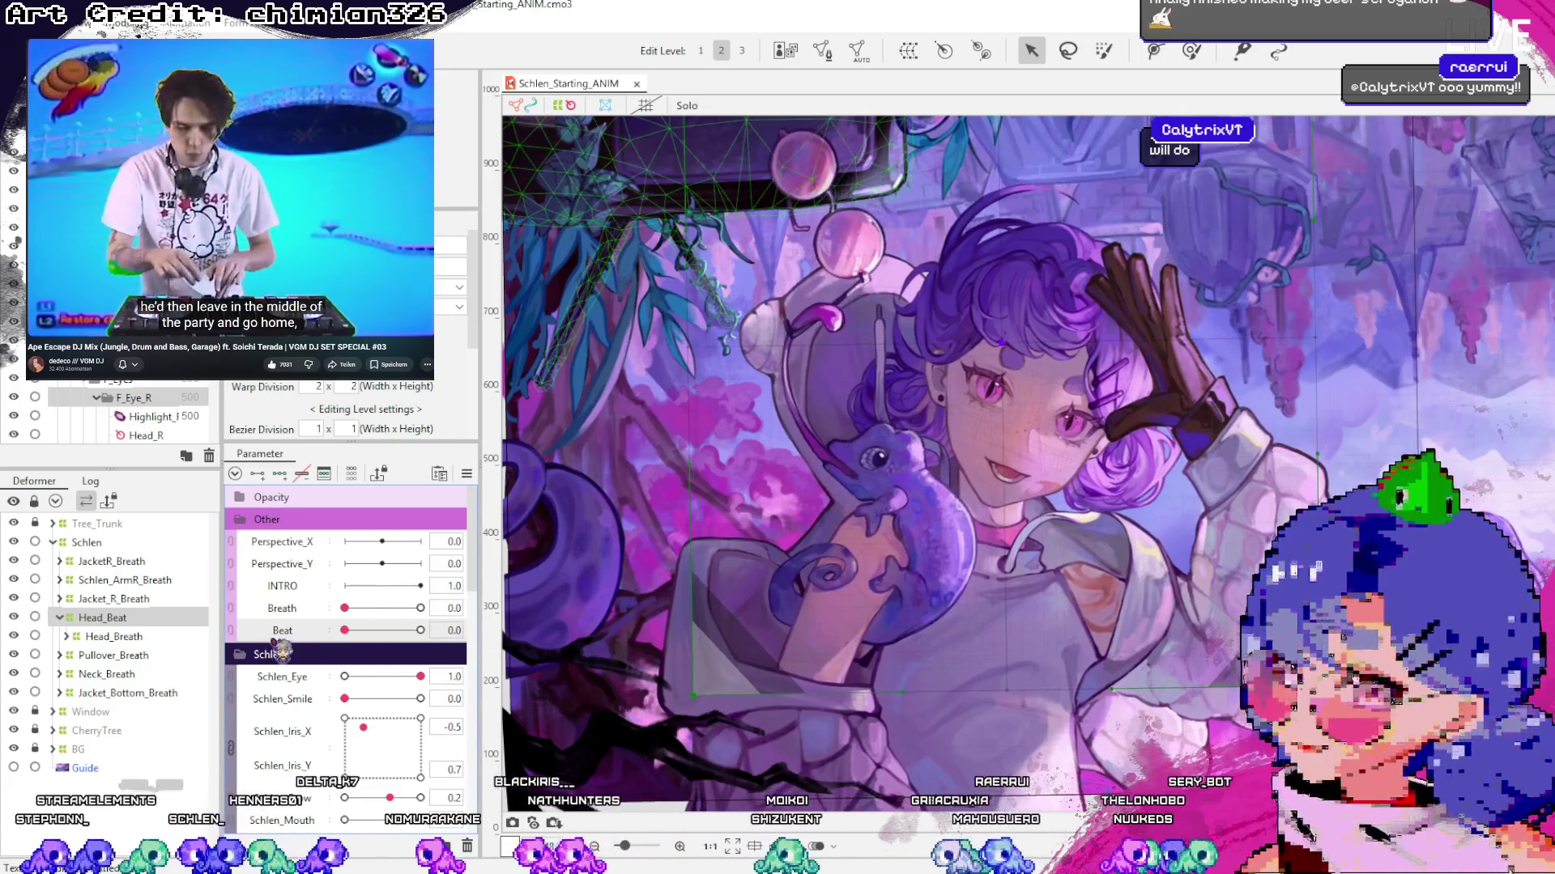
Set Beat to its 1.0 key and select Head_Beat to show its transform box
left_click(420, 630)
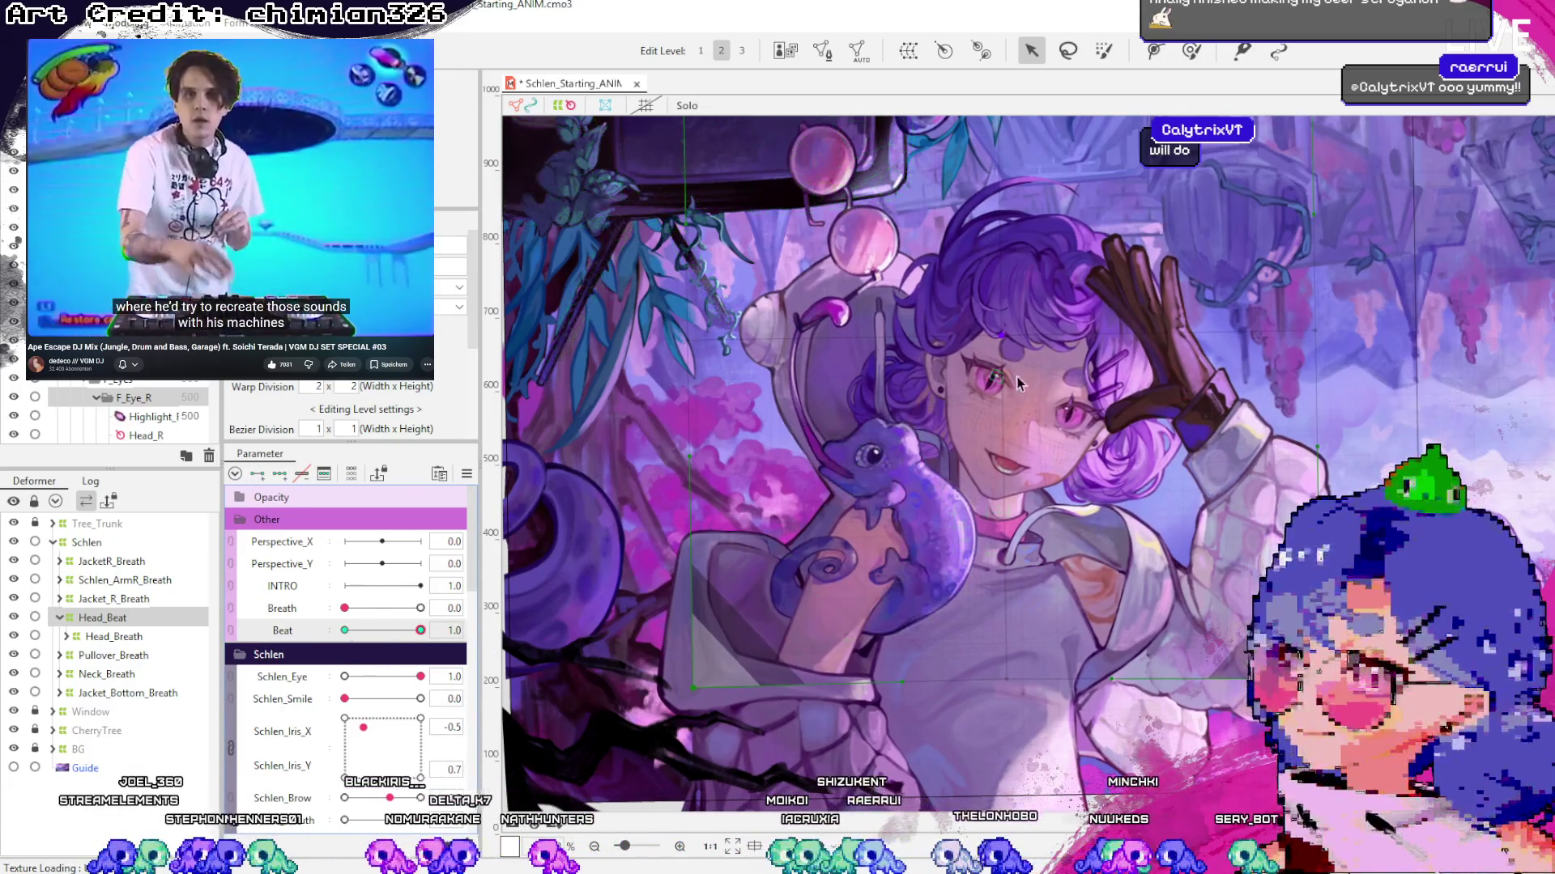
left_click(102, 617)
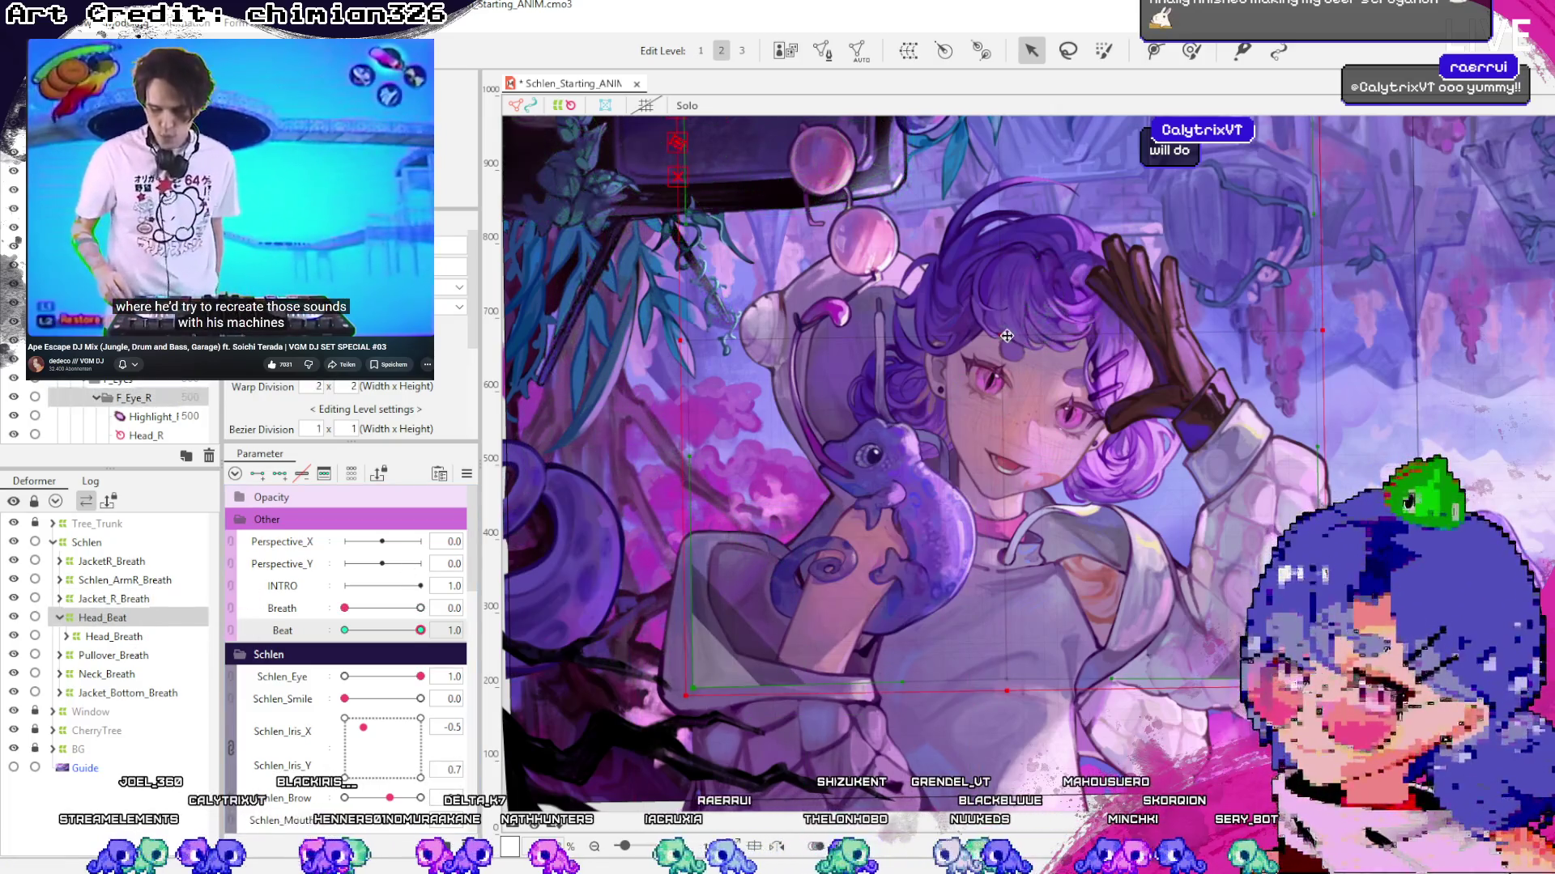
scroll(968, 392, "down", 2)
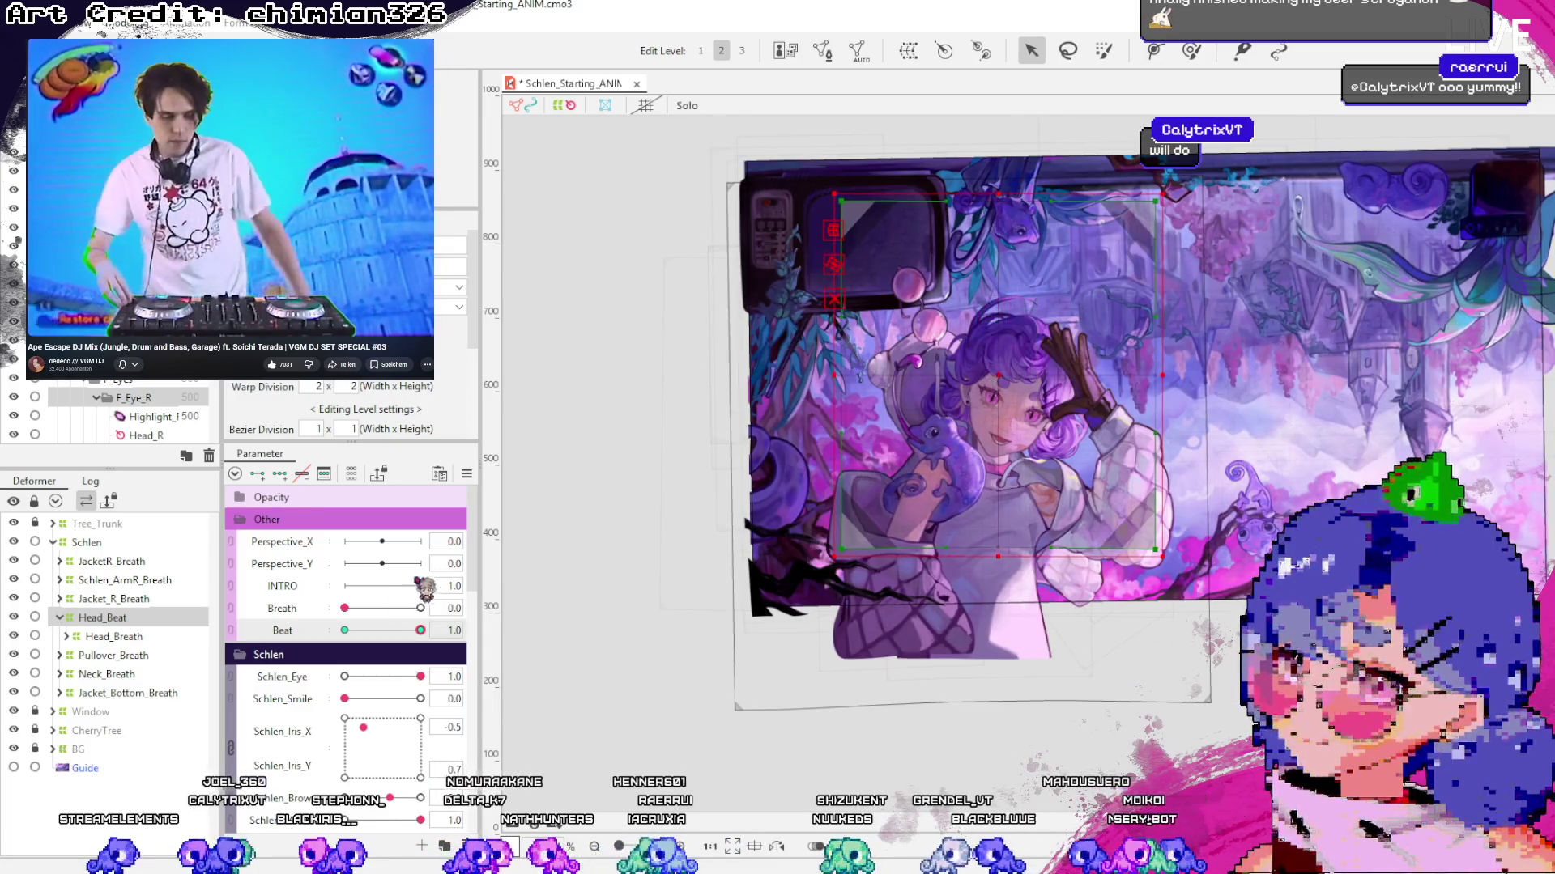
Scrub Beat between 1.0 and lower values to test Head_Beat's bounce, then select the Schlen deformer
mouse_move(421, 630)
left_mouse_down()
mouse_move(381, 631)
mouse_move(441, 632)
mouse_move(381, 631)
mouse_move(421, 631)
left_mouse_up()
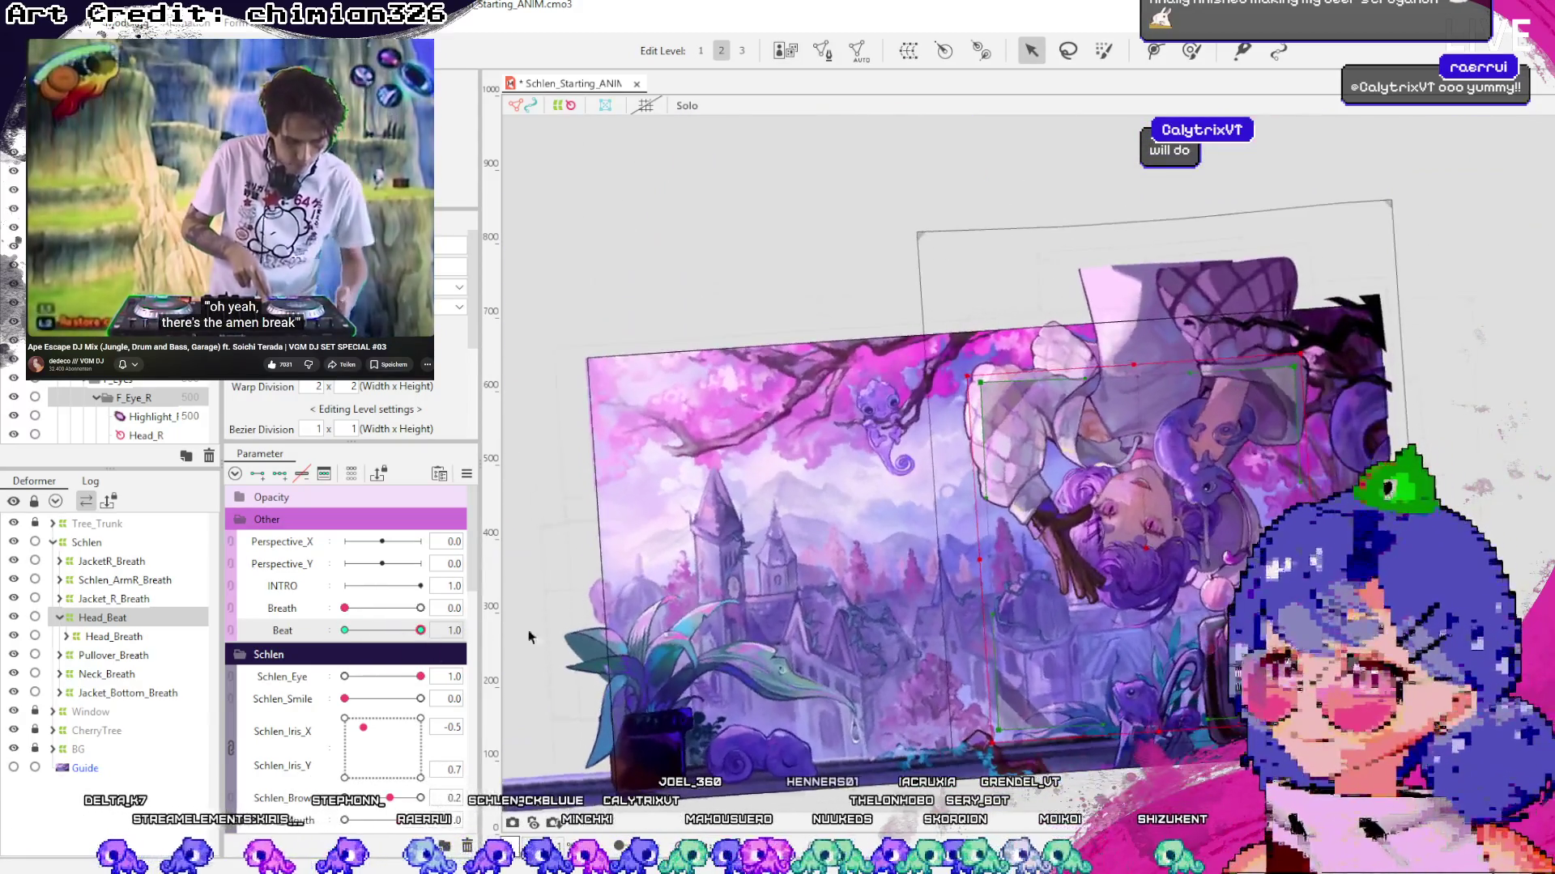
mouse_move(422, 637)
left_mouse_down()
mouse_move(339, 639)
mouse_move(420, 631)
left_mouse_up()
scroll(1154, 542, "up", 2)
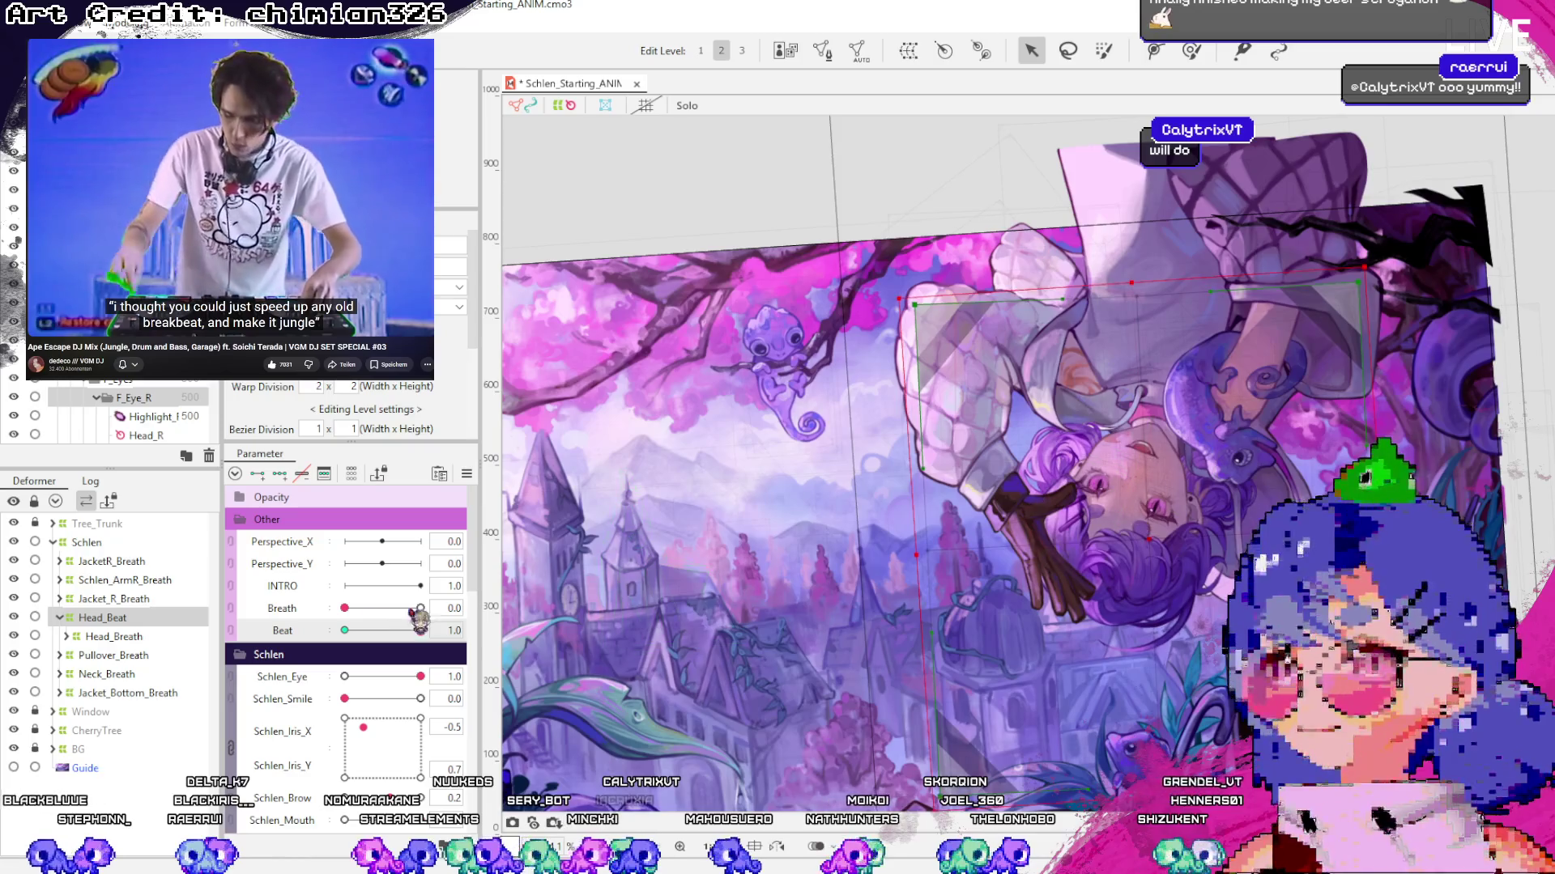
mouse_move(420, 631)
left_mouse_down()
mouse_move(372, 636)
mouse_move(420, 631)
left_mouse_up()
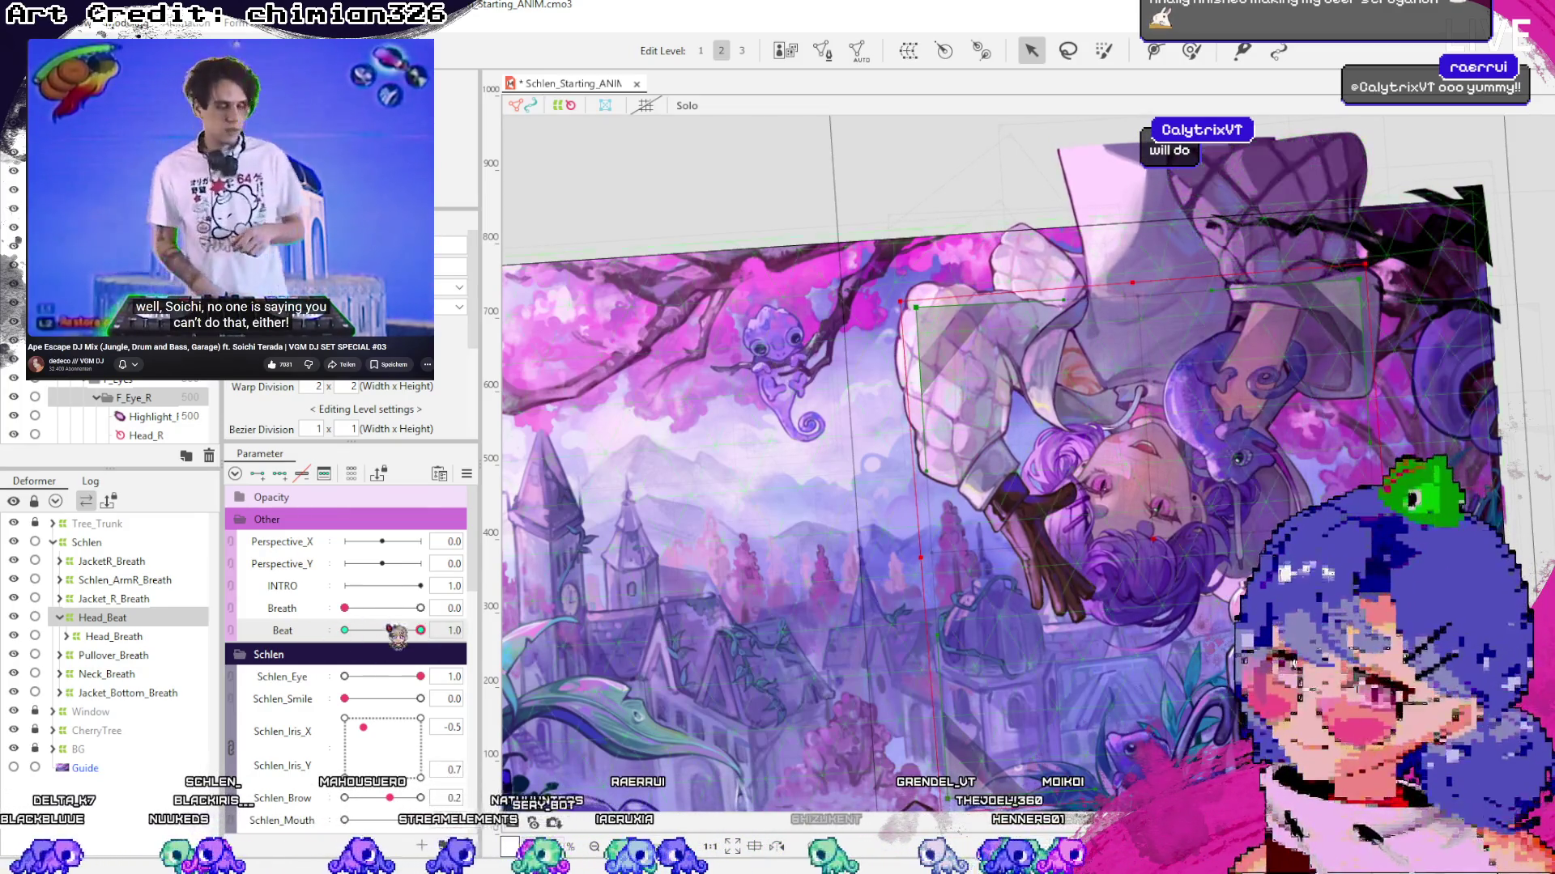
left_click_drag(369, 648, 373, 650)
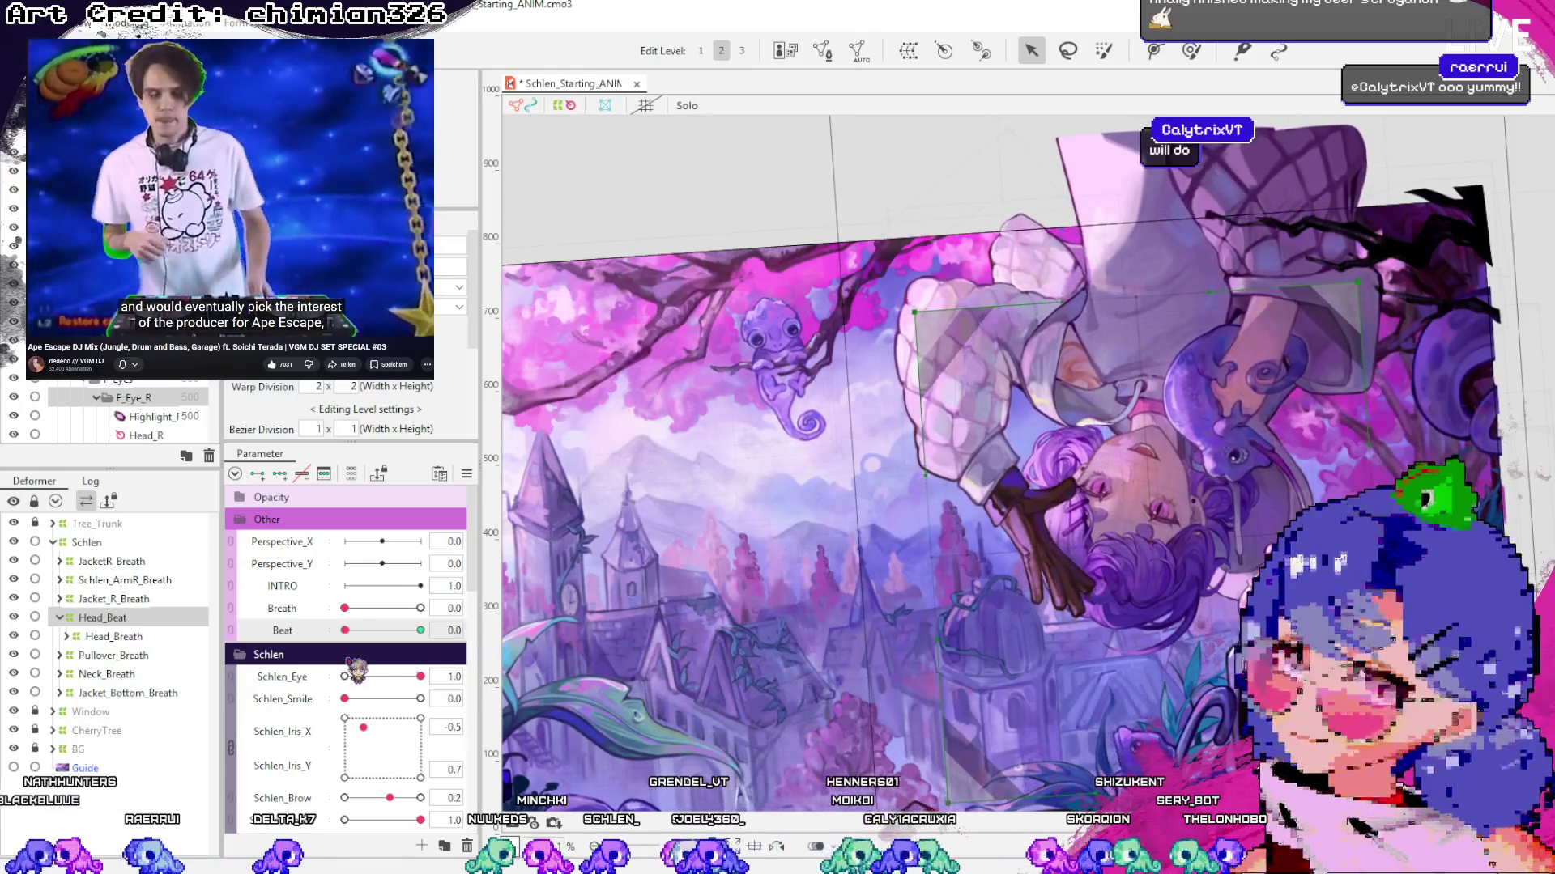
left_click(1208, 456)
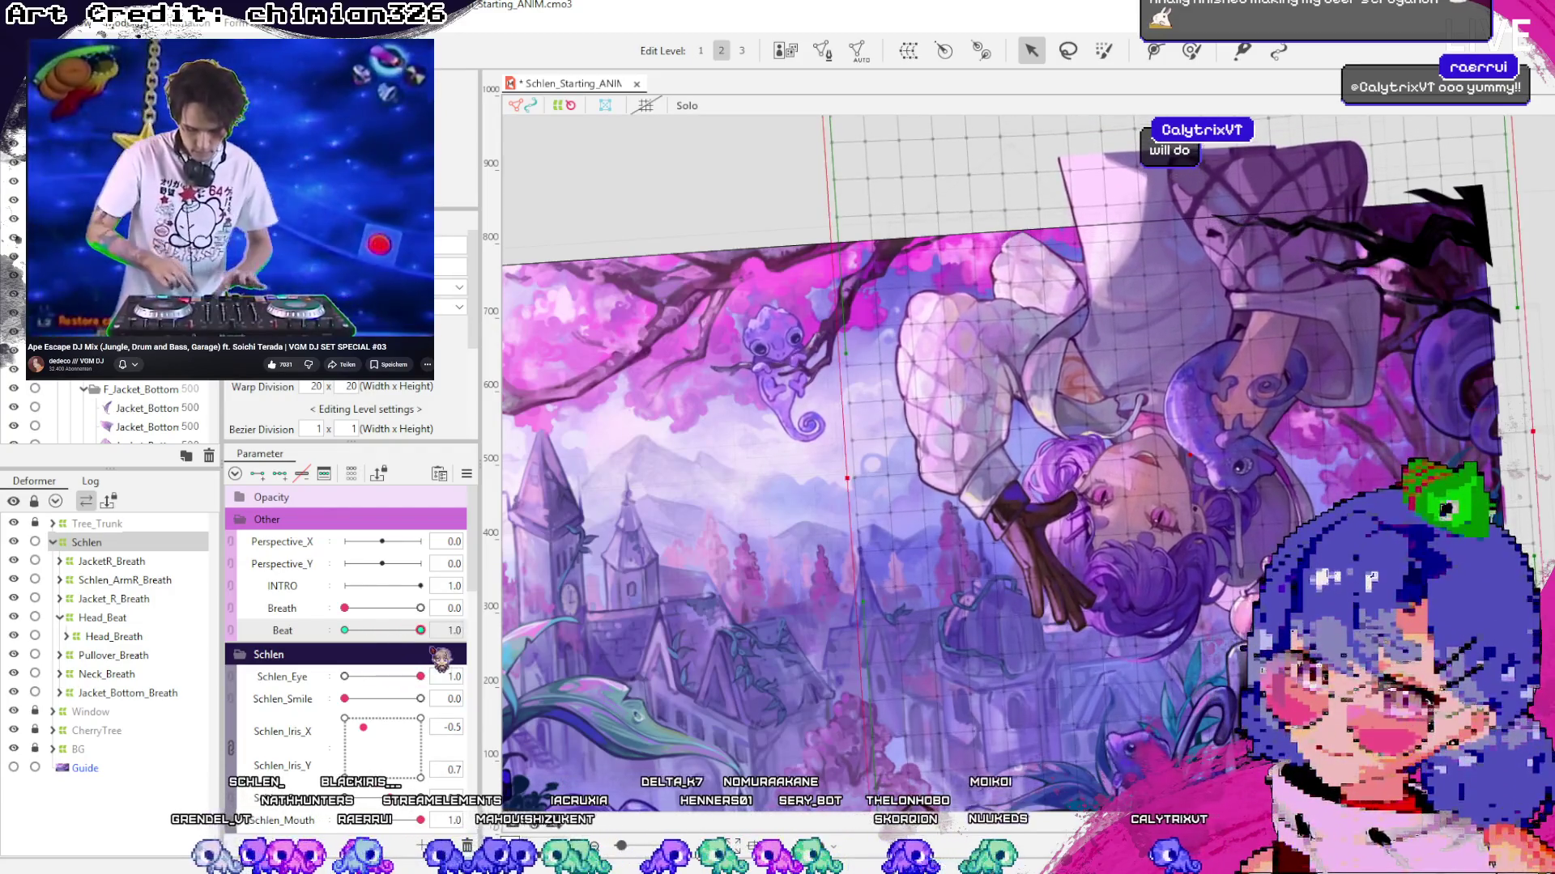
Rotate the Schlen deformer 180° back into place so the artwork no longer flips mid-Beat
left_click(846, 479)
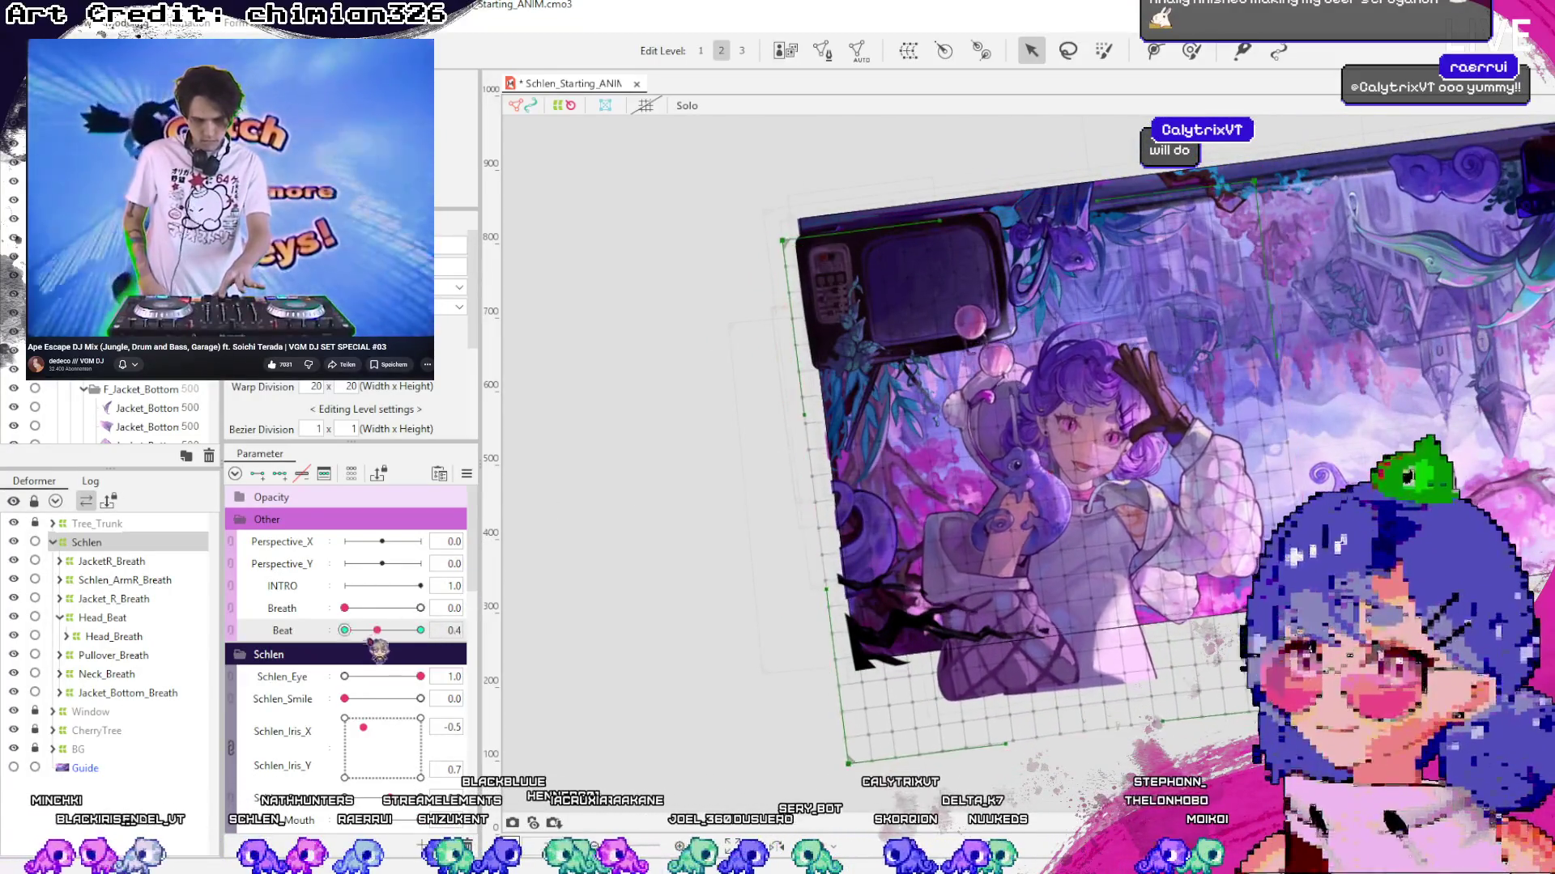
mouse_move(377, 648)
left_mouse_down()
mouse_move(420, 640)
mouse_move(385, 645)
mouse_move(418, 653)
mouse_move(393, 659)
mouse_move(438, 634)
mouse_move(418, 642)
left_mouse_up()
left_click(413, 645)
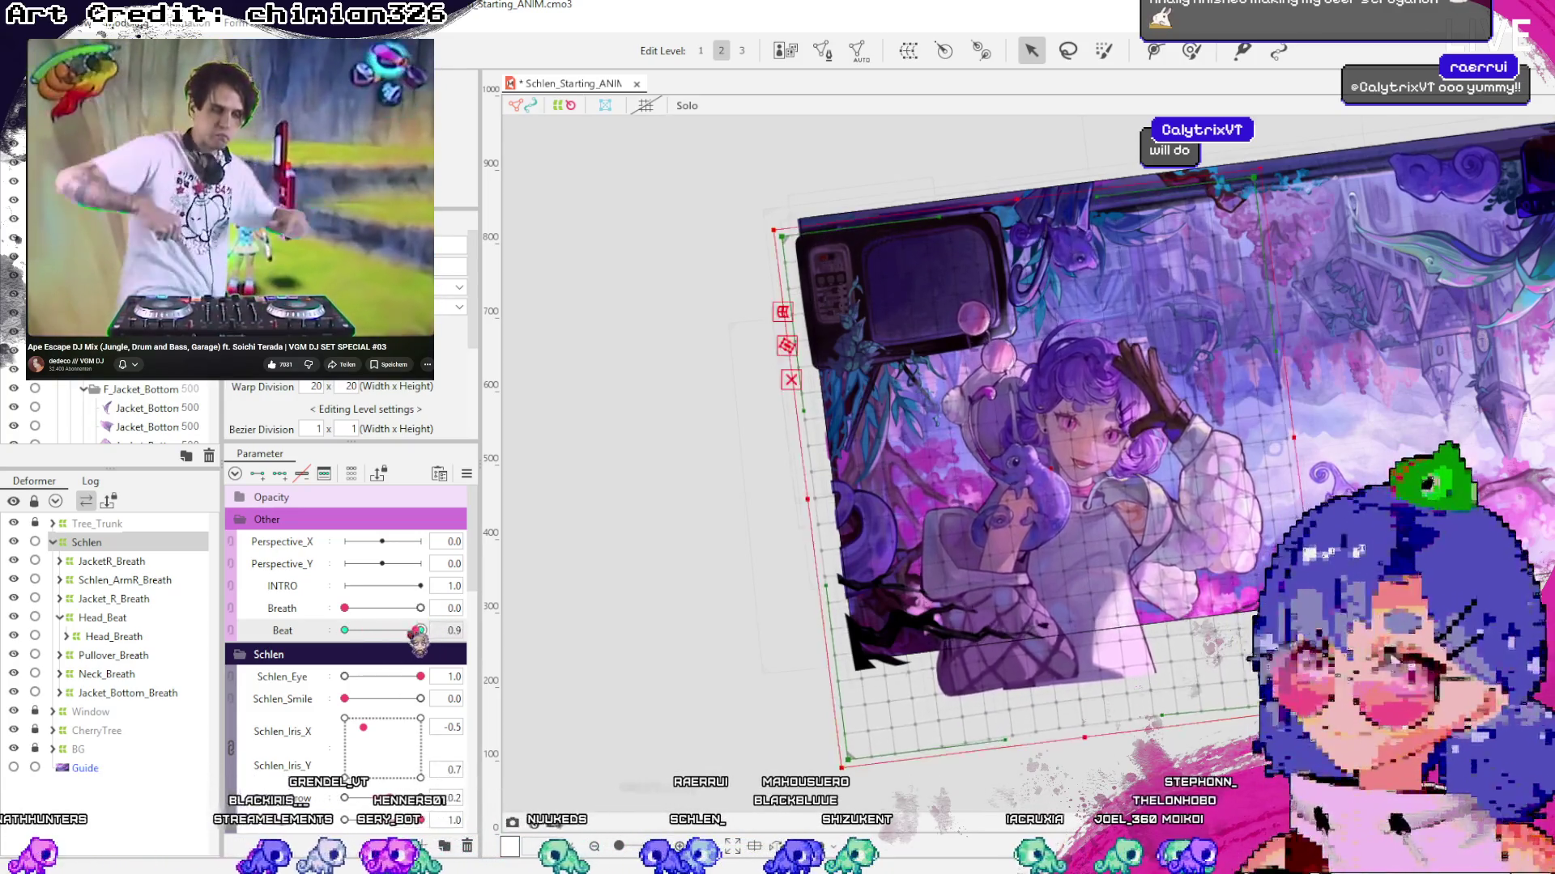
mouse_move(932, 411)
left_mouse_down()
mouse_move(1093, 567)
mouse_move(729, 648)
mouse_move(479, 598)
left_mouse_up()
mouse_move(402, 632)
left_mouse_down()
mouse_move(371, 632)
mouse_move(426, 625)
left_mouse_up()
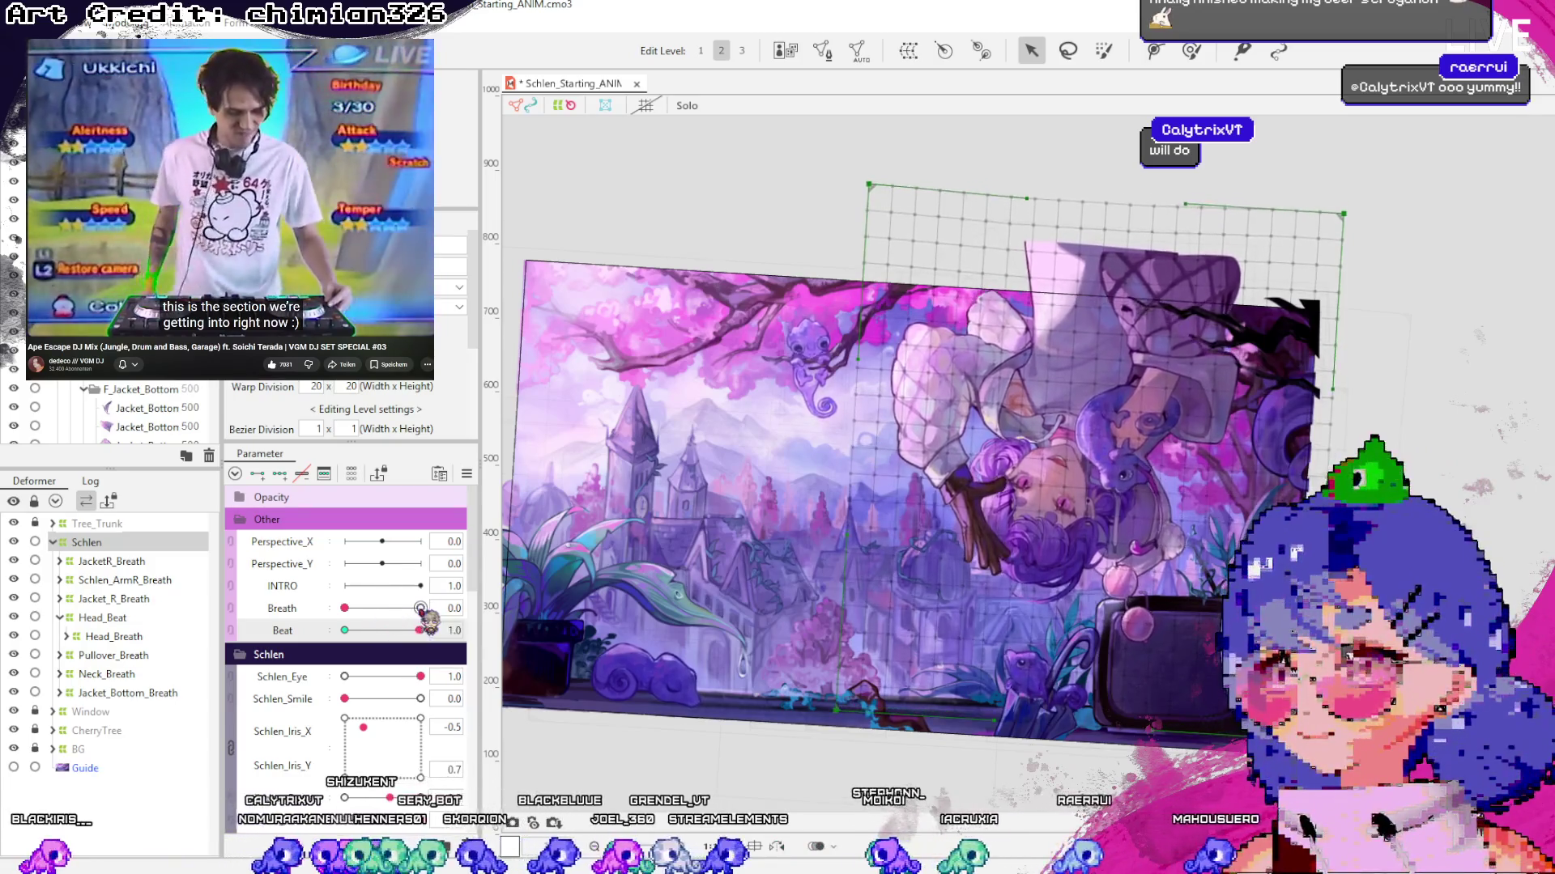
Select Head_Beat and scrub Beat and Schlen_Eye to preview the head bob and eyes
left_click(134, 620)
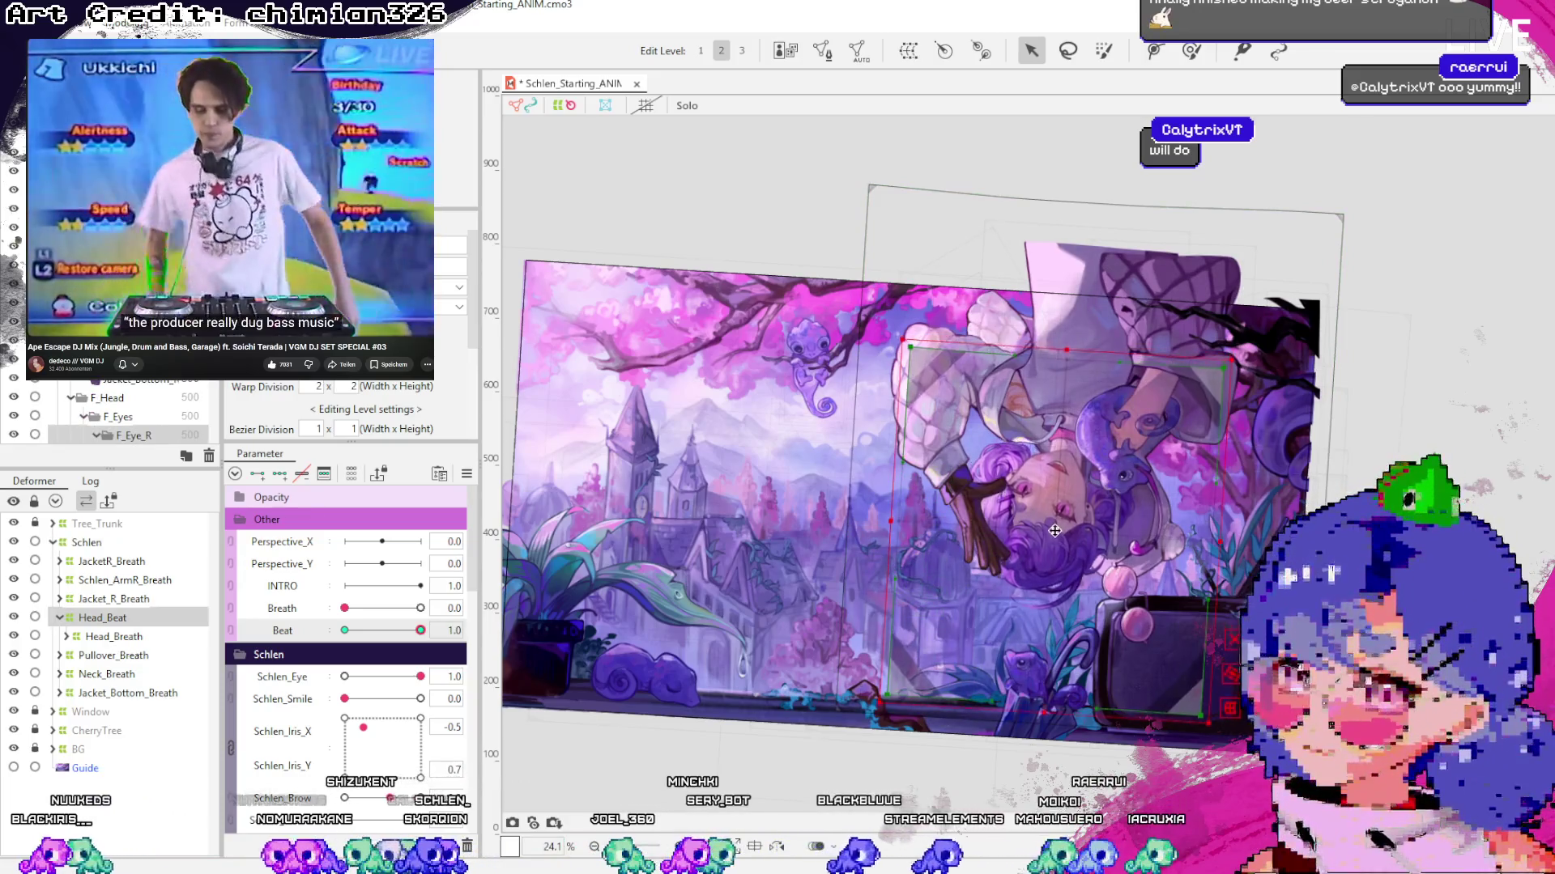
left_click_drag(422, 632, 358, 631)
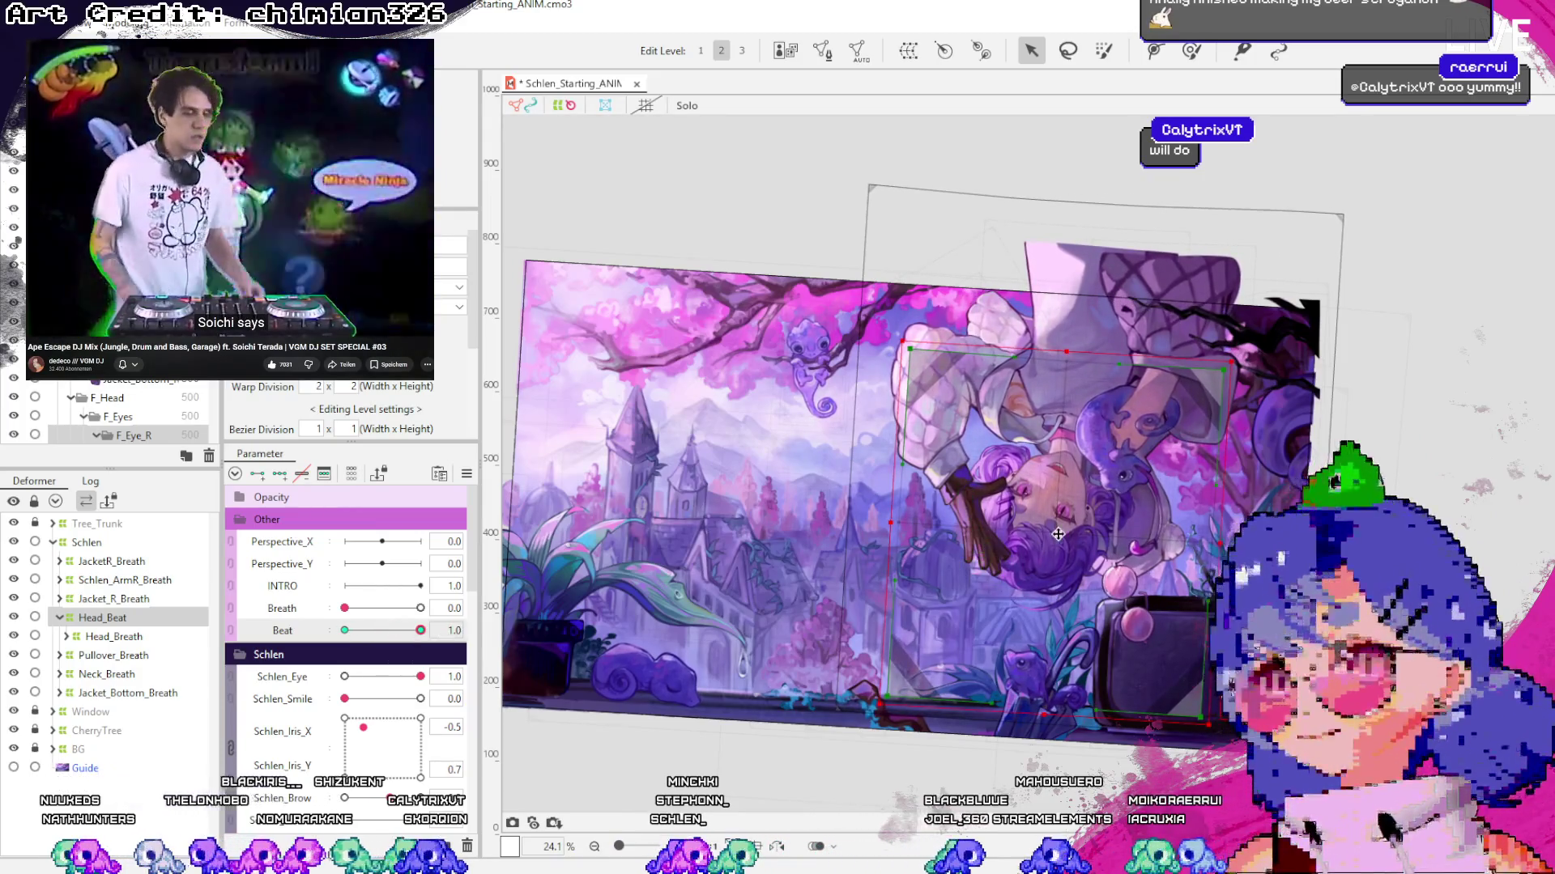
left_click_drag(428, 633, 387, 634)
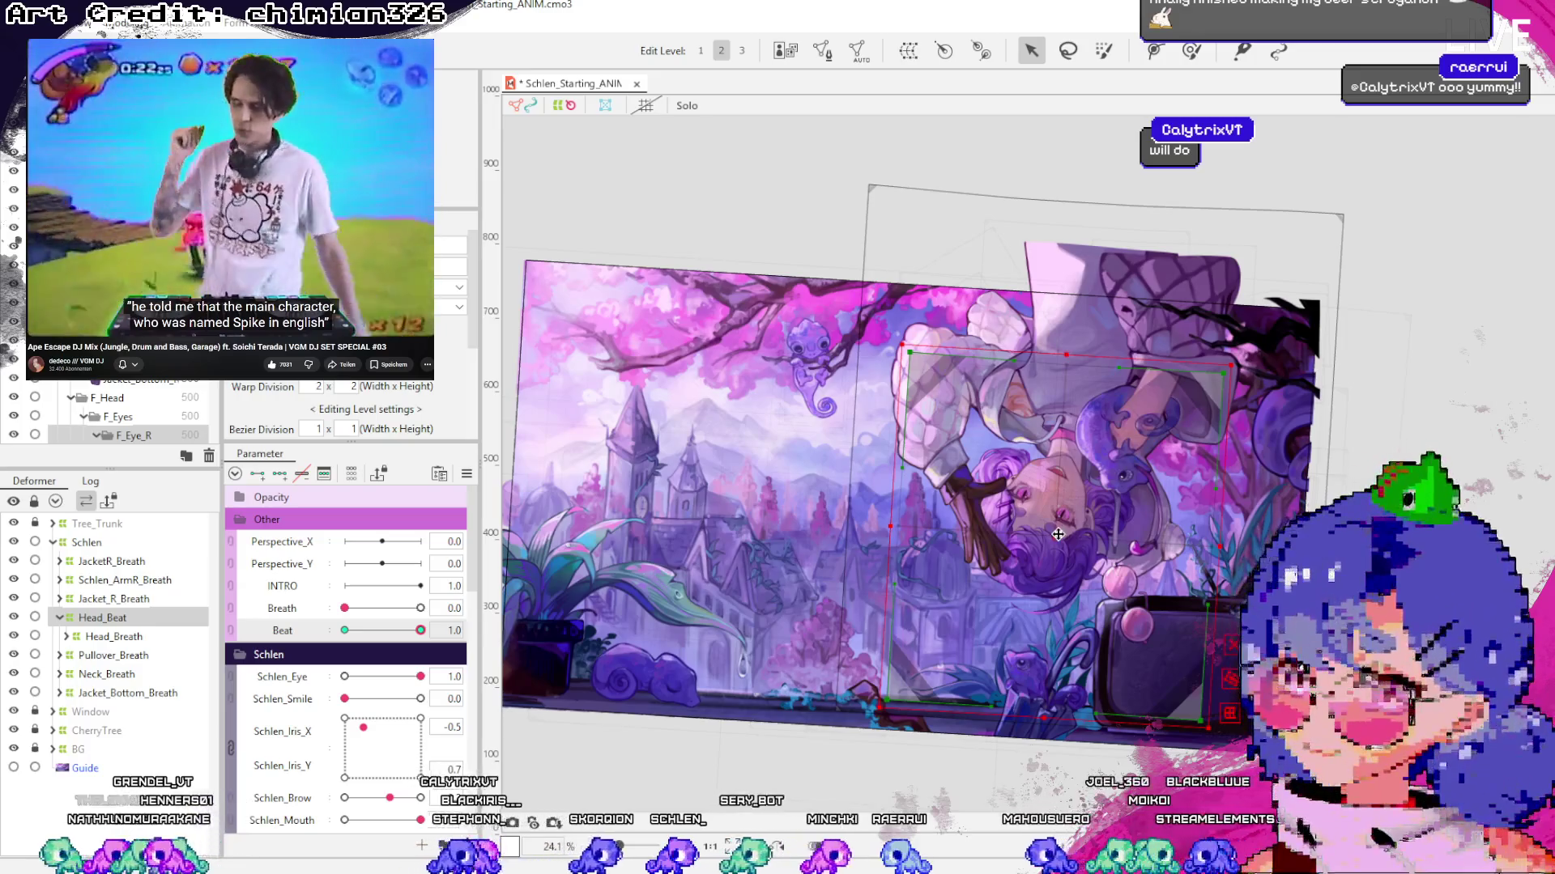
left_click_drag(426, 633, 383, 639)
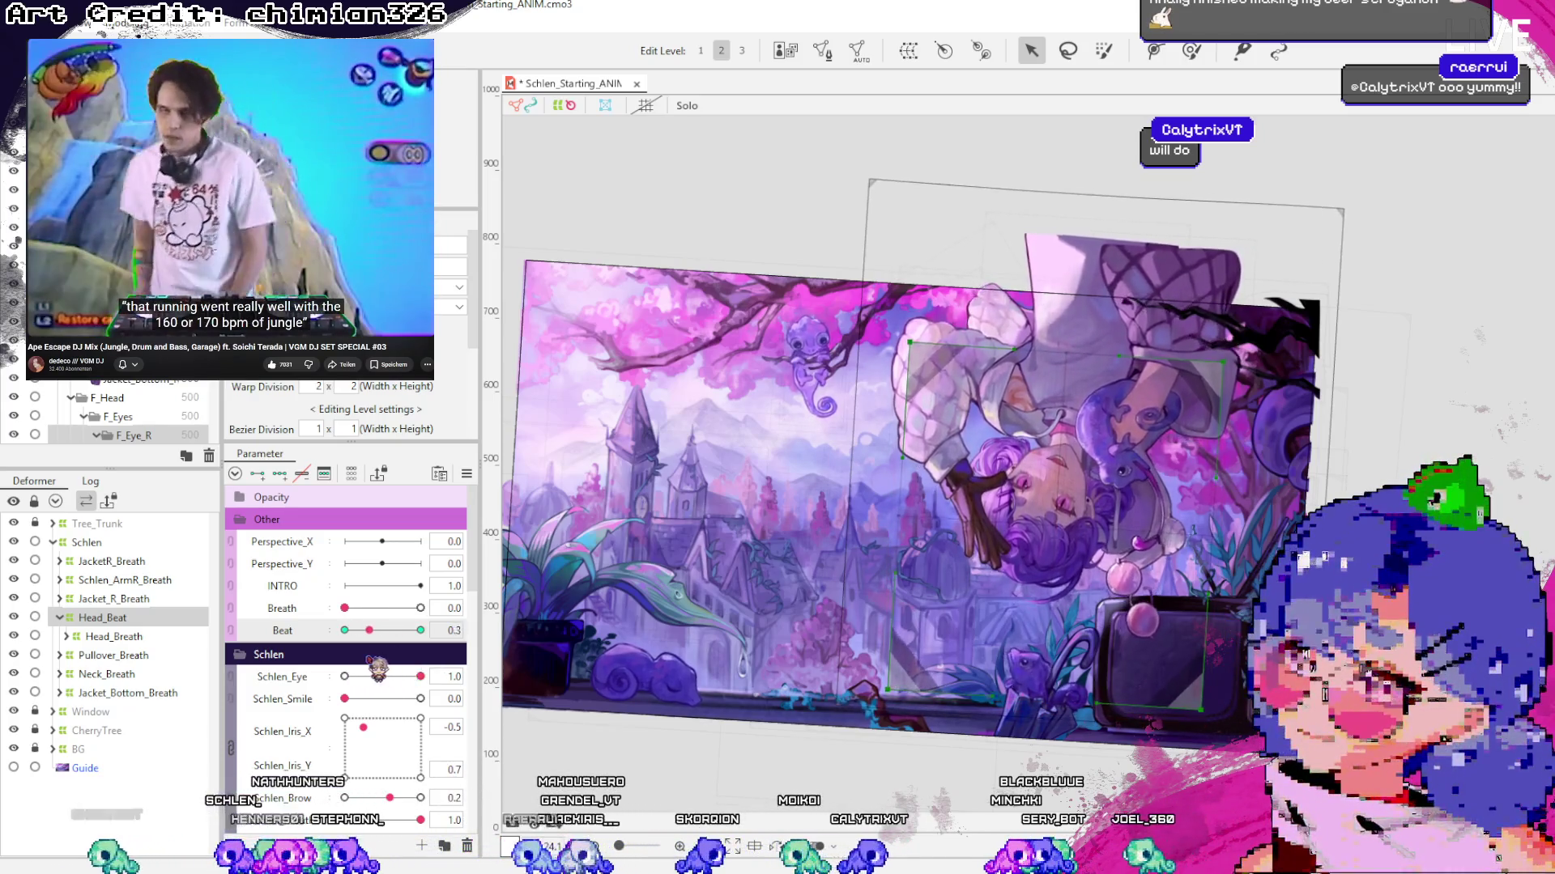
mouse_move(396, 674)
left_mouse_down()
mouse_move(371, 676)
mouse_move(409, 677)
mouse_move(349, 677)
mouse_move(399, 676)
left_mouse_up()
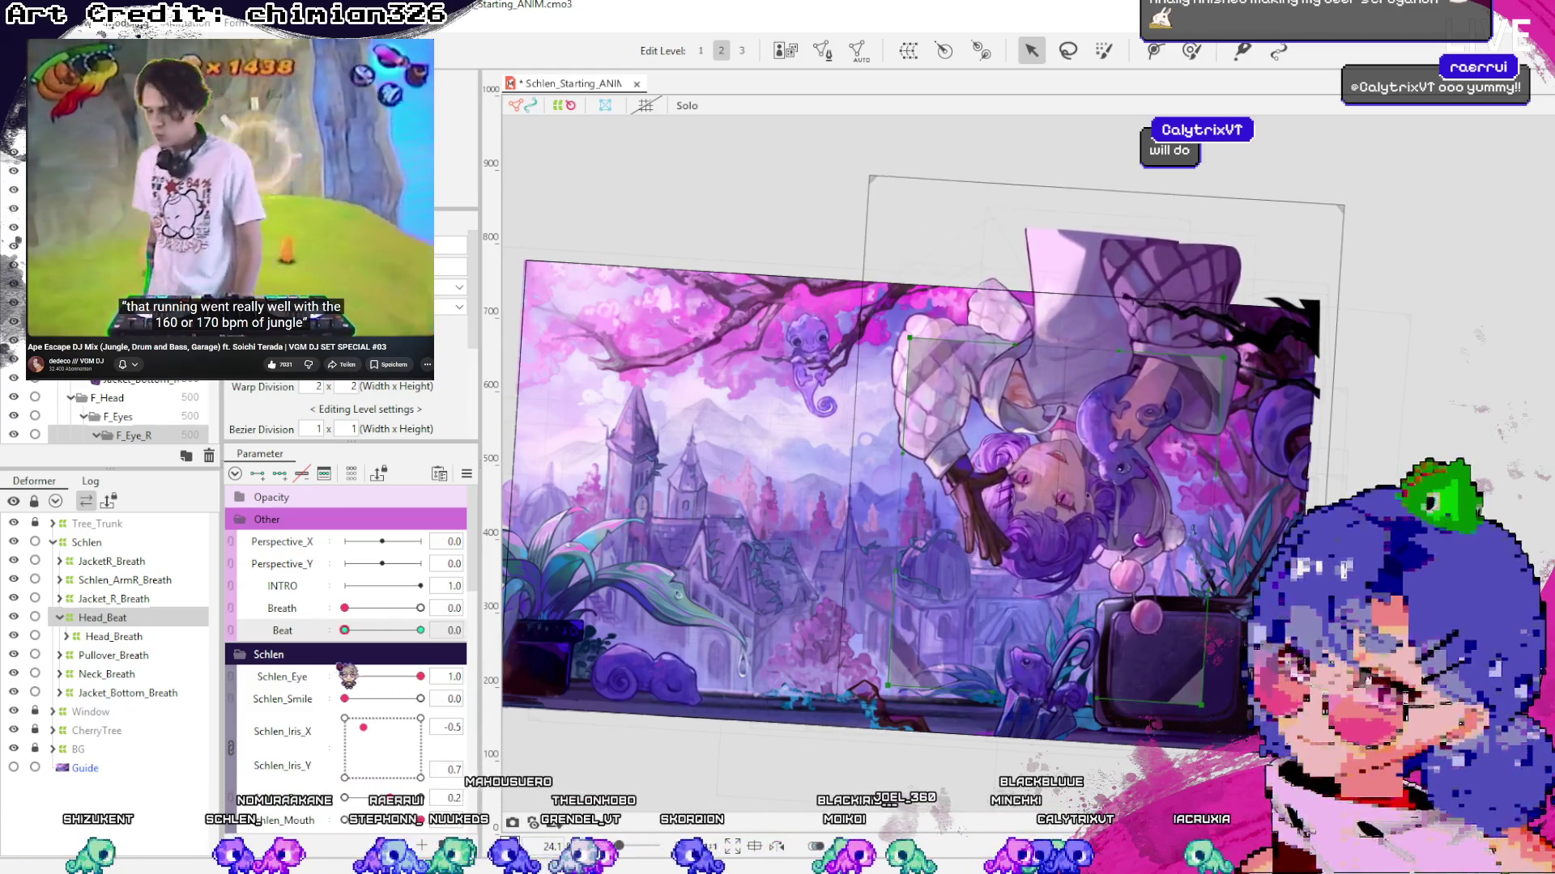
Select the body deformer and recheck the pose at mid and lower Beat with eyes lowered
left_click(1233, 354)
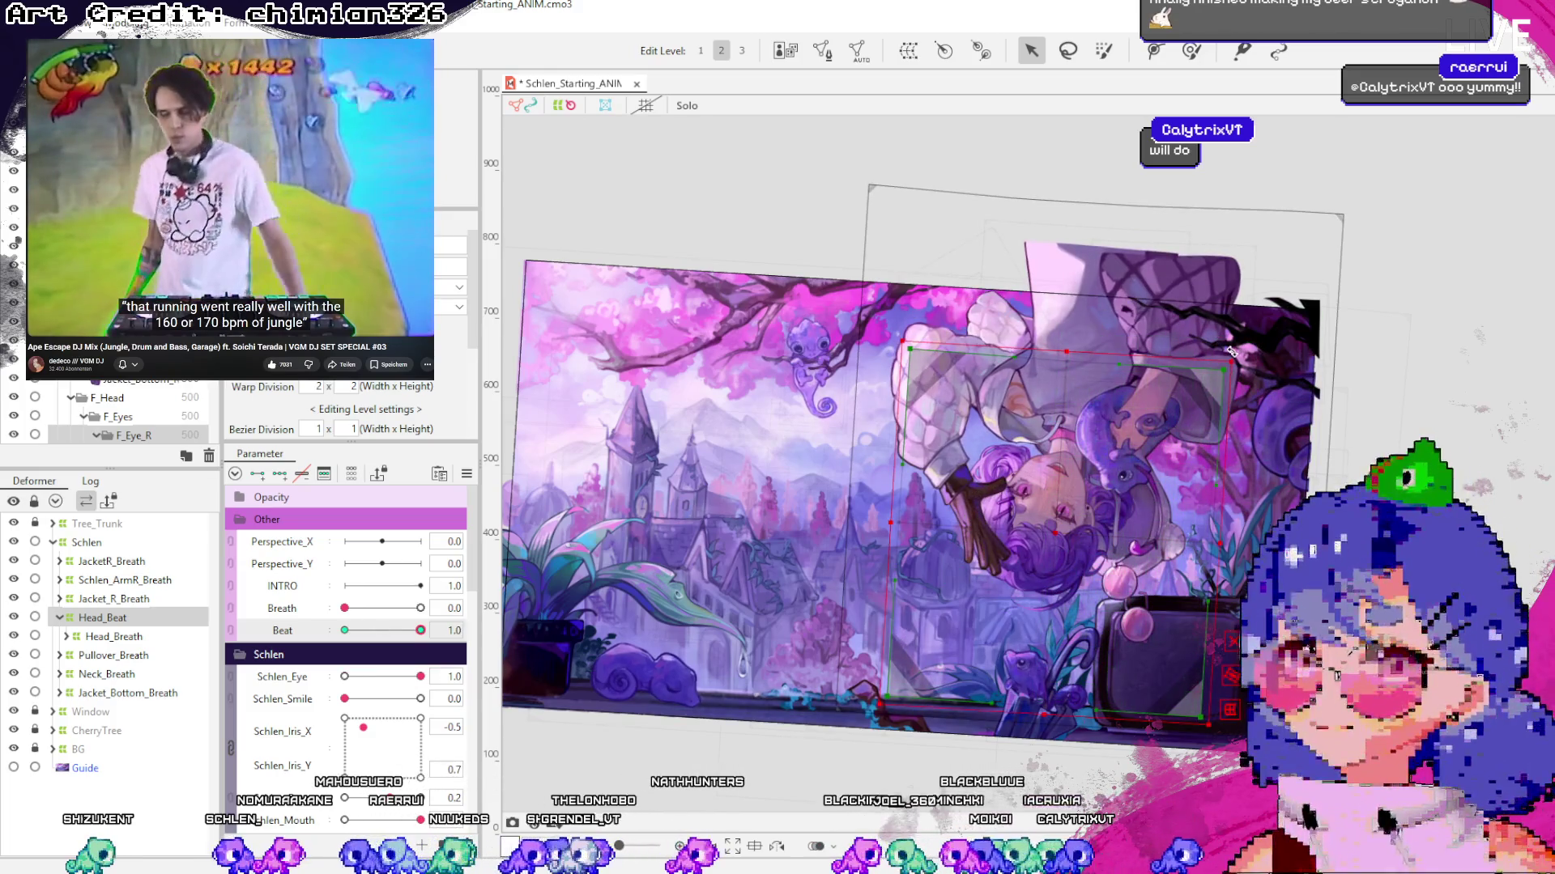
left_click_drag(420, 630, 378, 630)
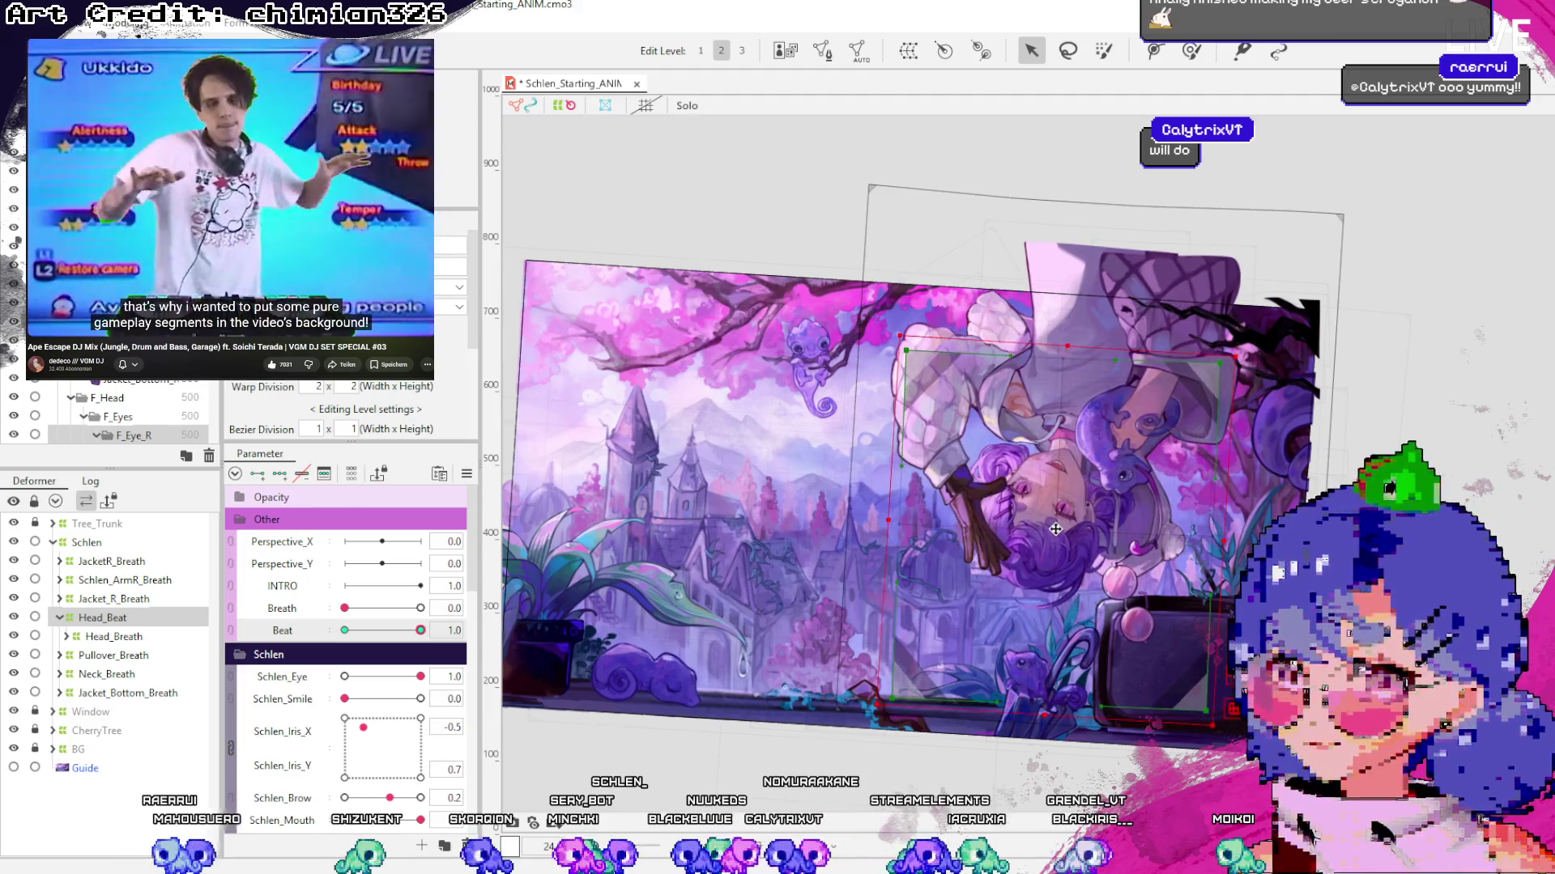
mouse_move(412, 648)
left_mouse_down()
mouse_move(355, 676)
mouse_move(423, 676)
mouse_move(381, 677)
mouse_move(399, 679)
left_mouse_up()
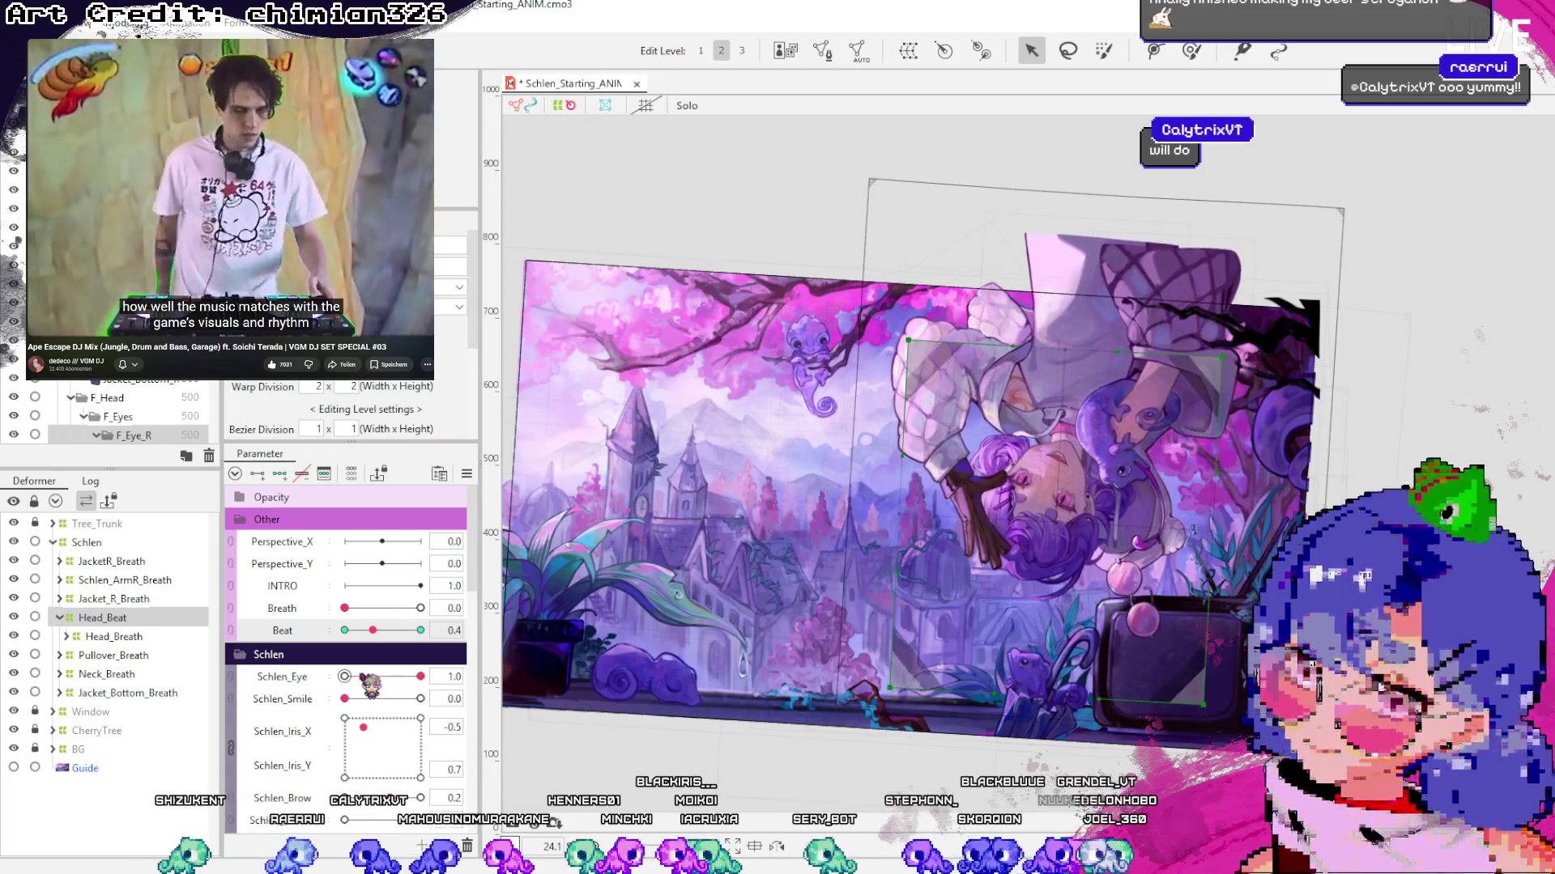
left_click(359, 677)
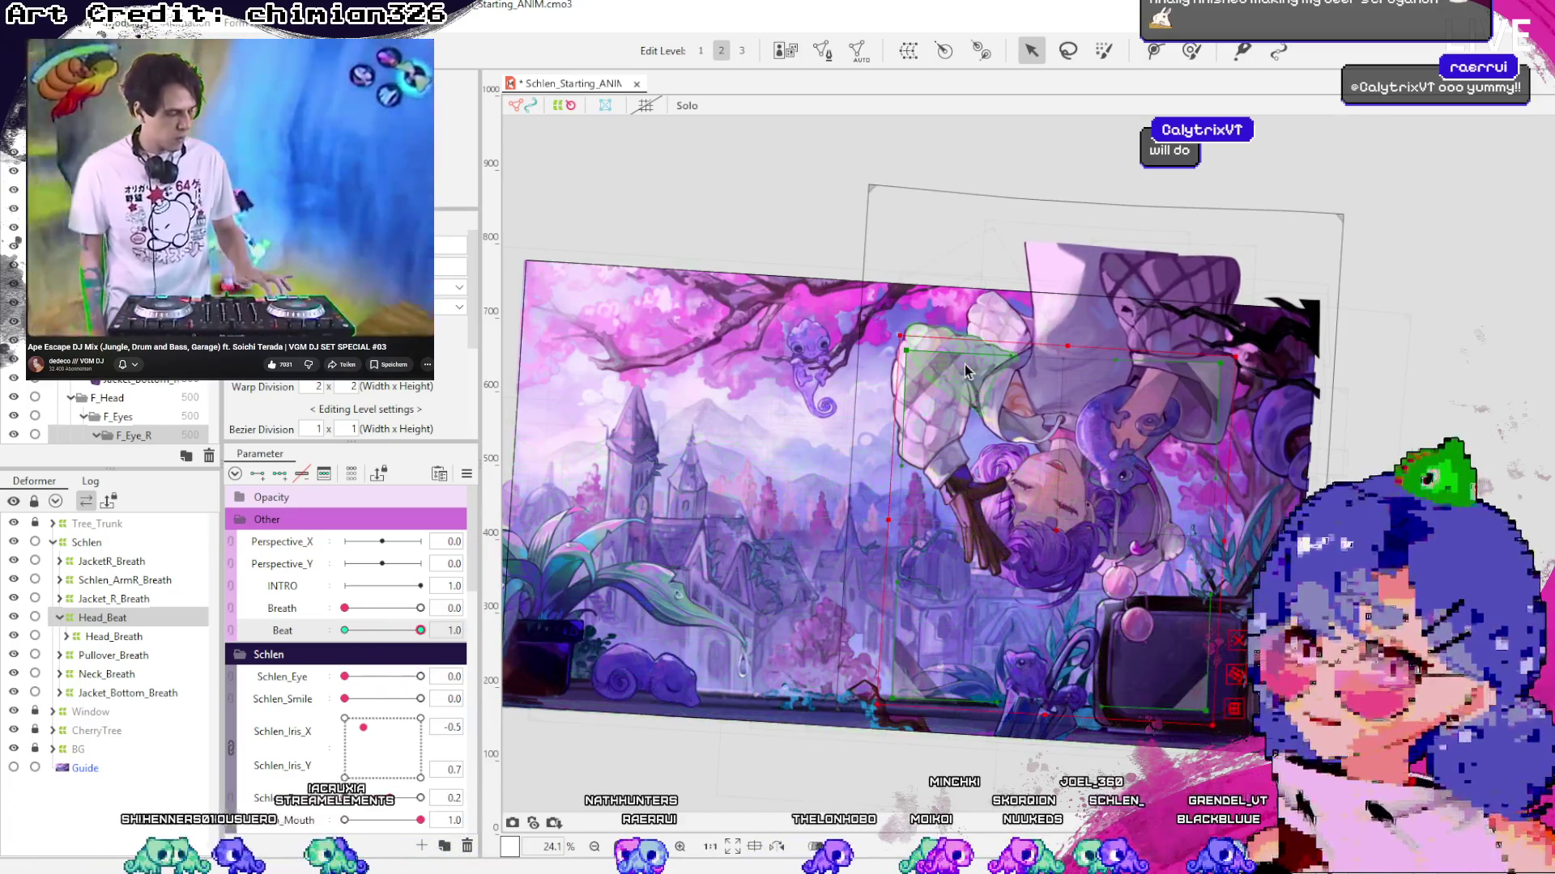
left_click(979, 363)
Select the F_Hand_Z rotation deformer inside ArmL_Emphasis and zoom in on the left hand
left_click(162, 655)
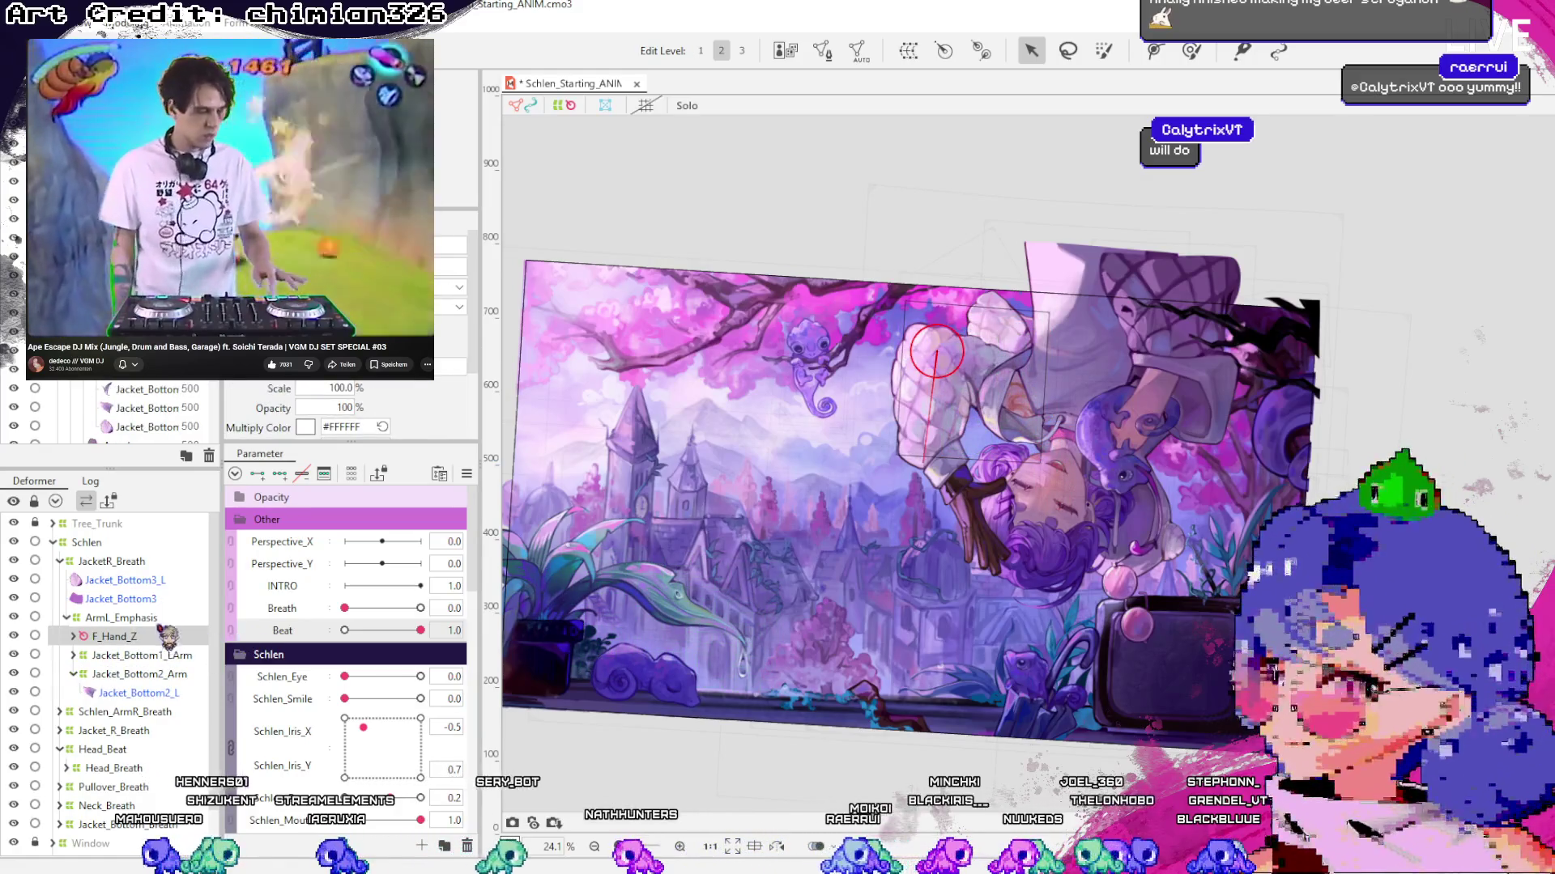
left_click(151, 620)
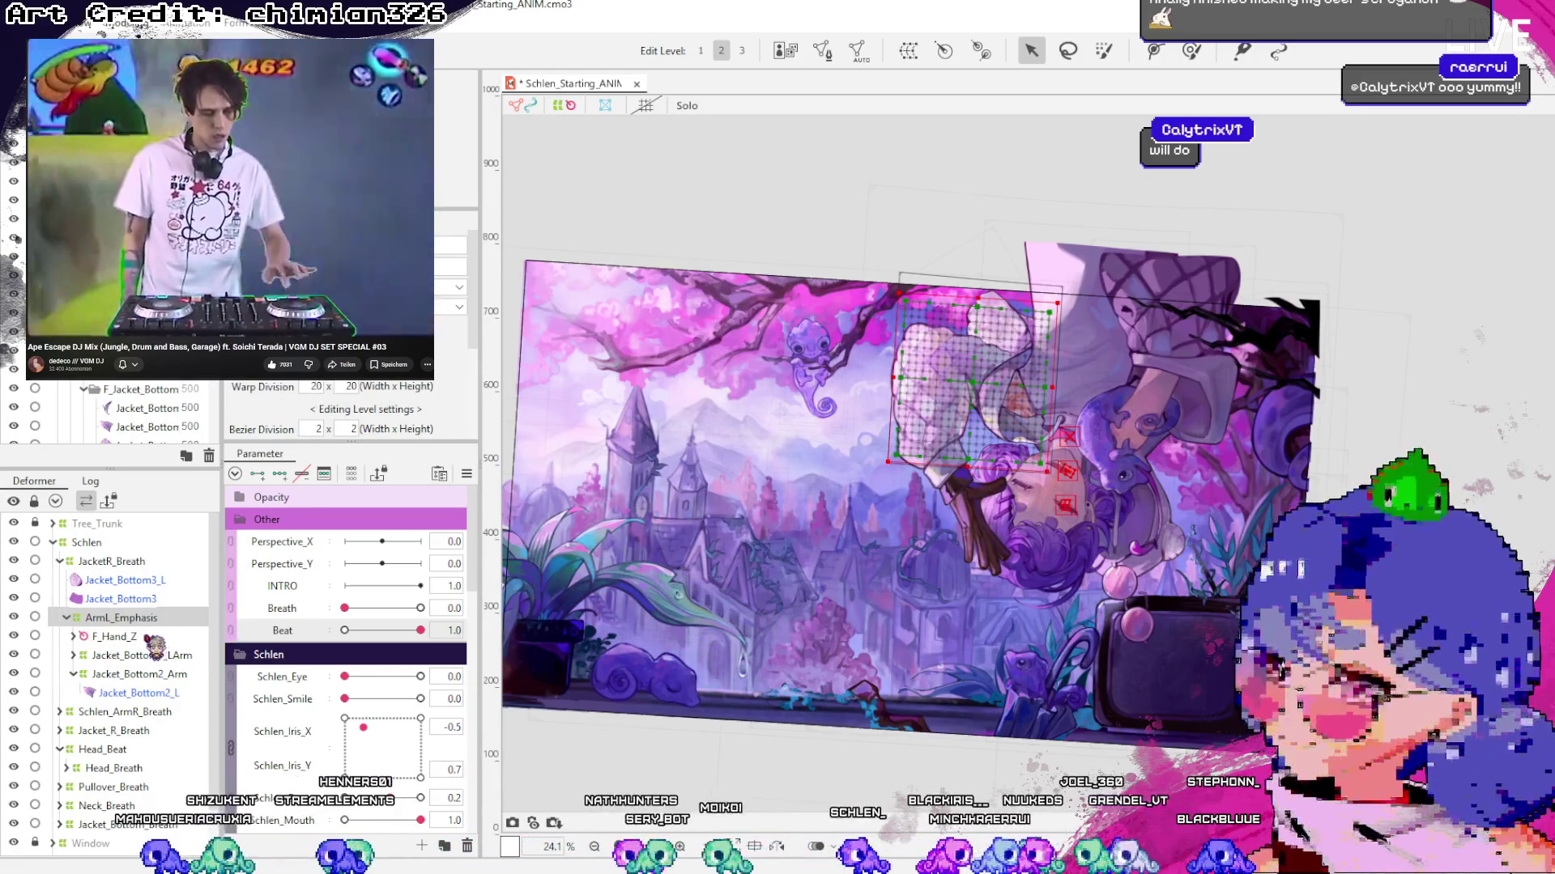
left_click(67, 618)
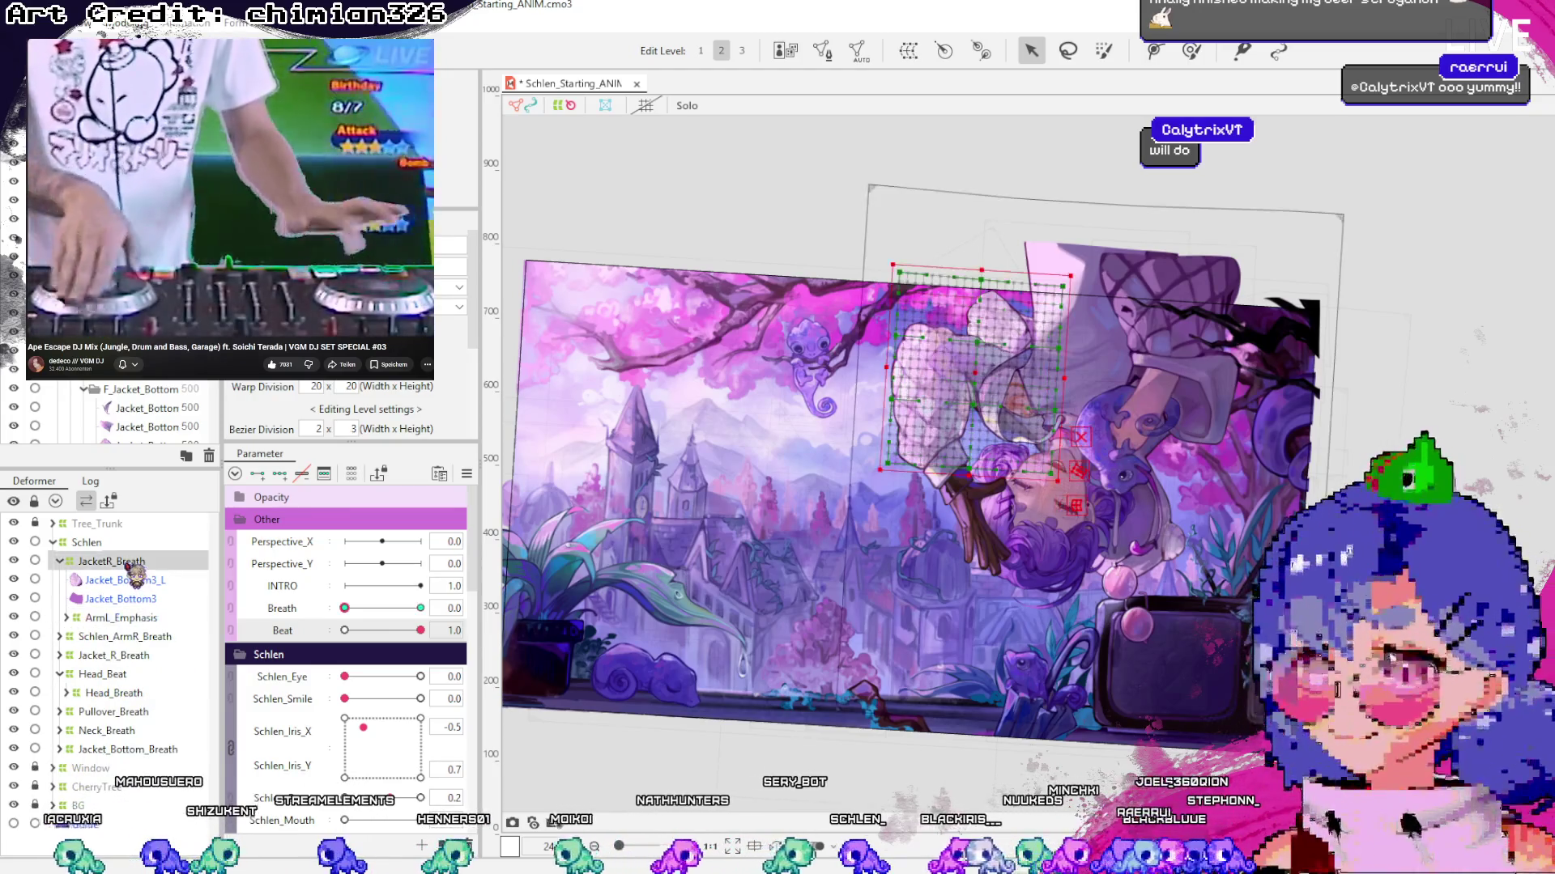
left_click(67, 618)
left_click(114, 637)
scroll(967, 362, "up", 3)
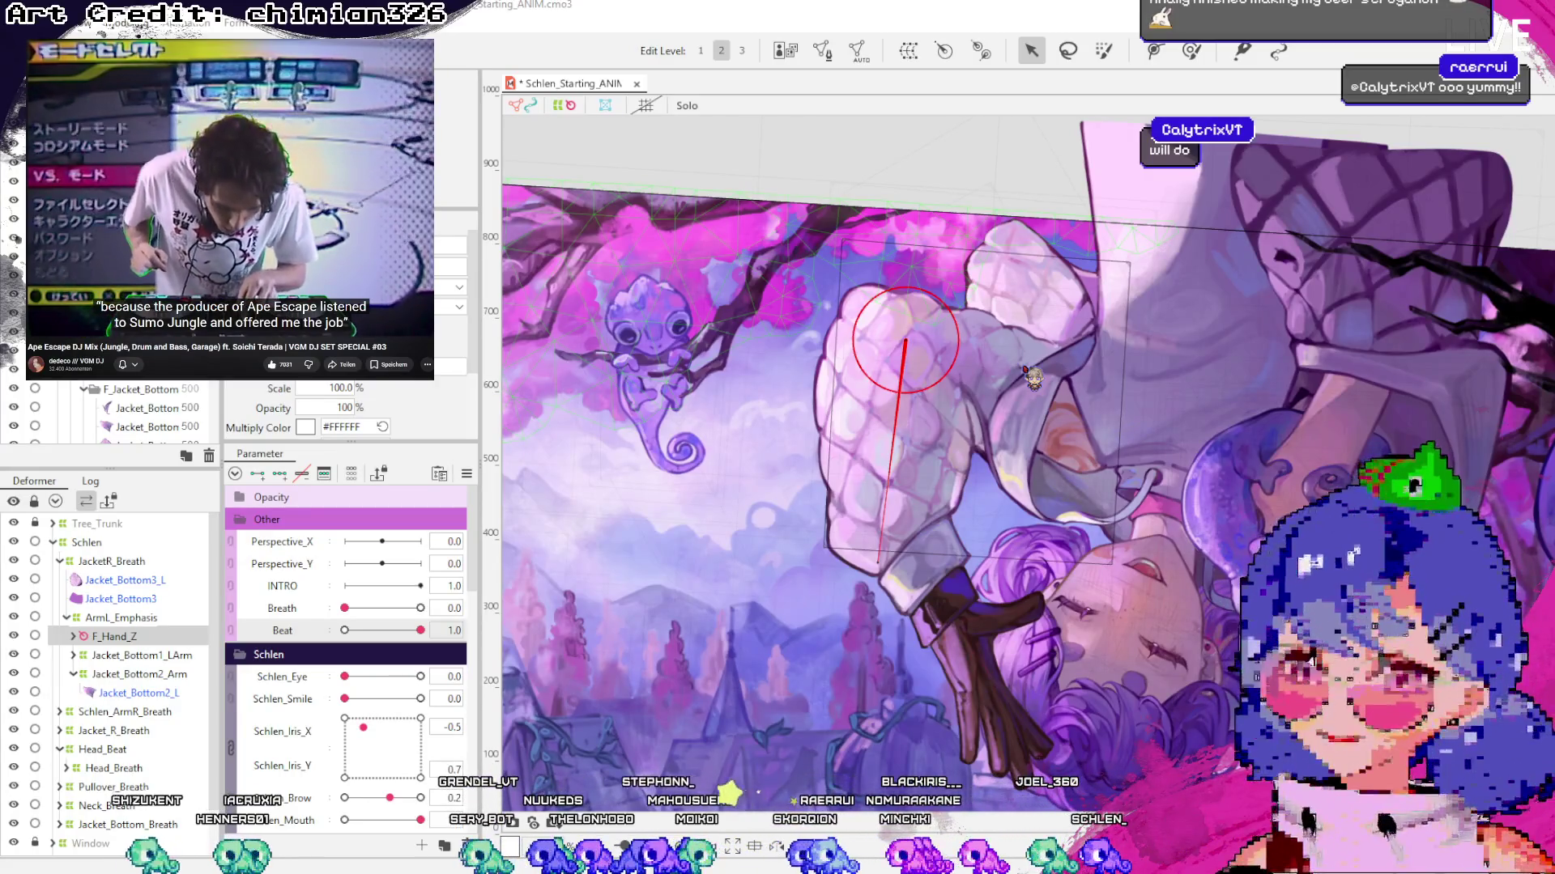
Create the Hand_L_Breath warp deformer around F_Hand_Z, tilt it slightly clockwise, and save
key("ctrl+z")
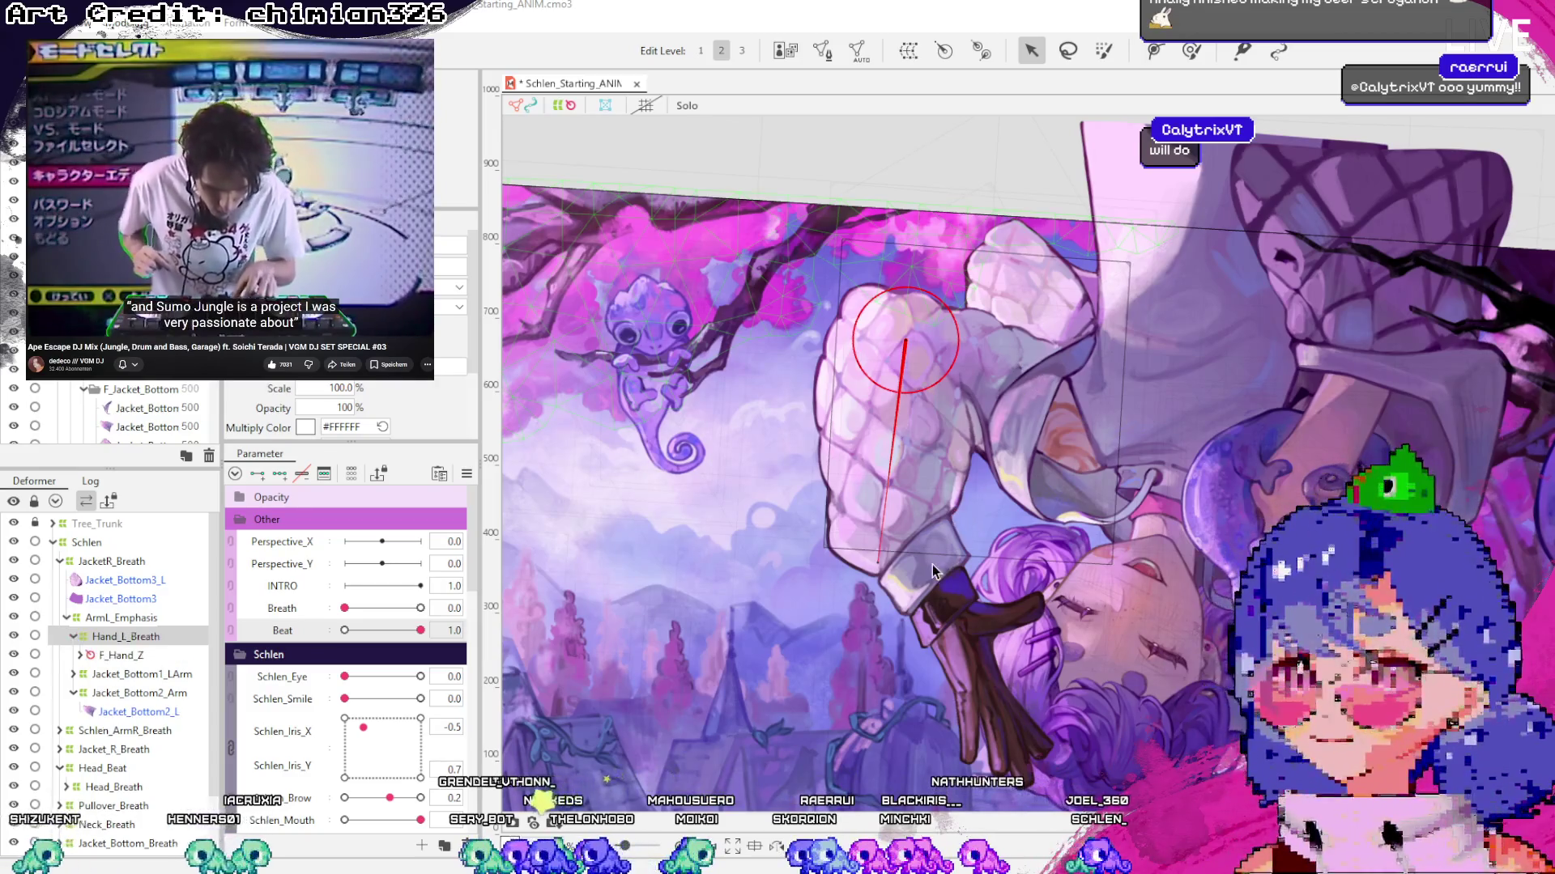
left_click_drag(1022, 281, 1024, 283)
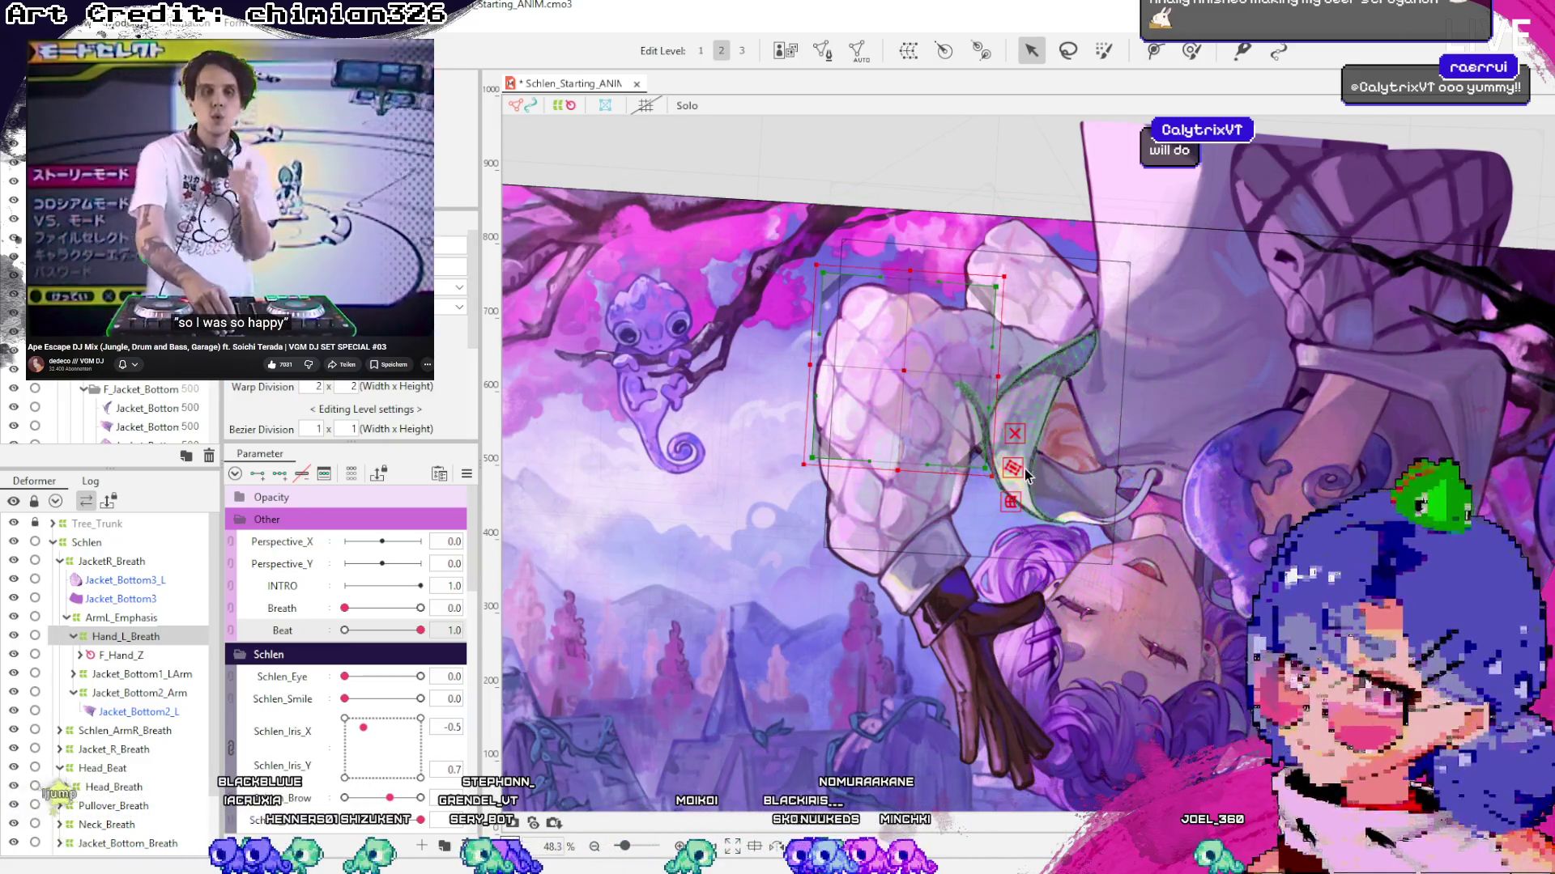
left_click(928, 392)
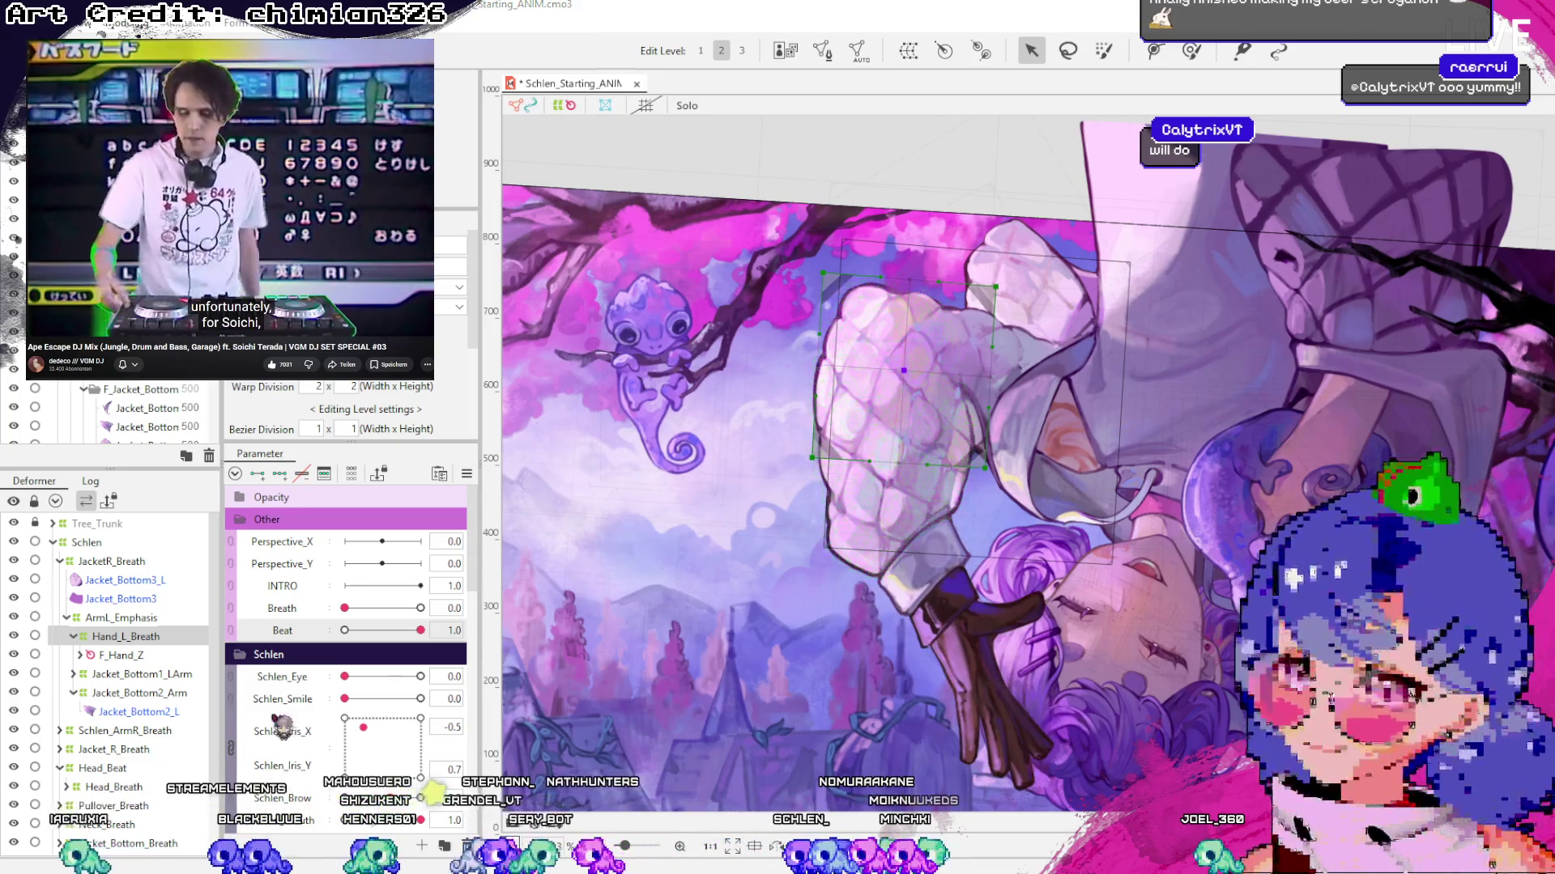
key("ctrl+s")
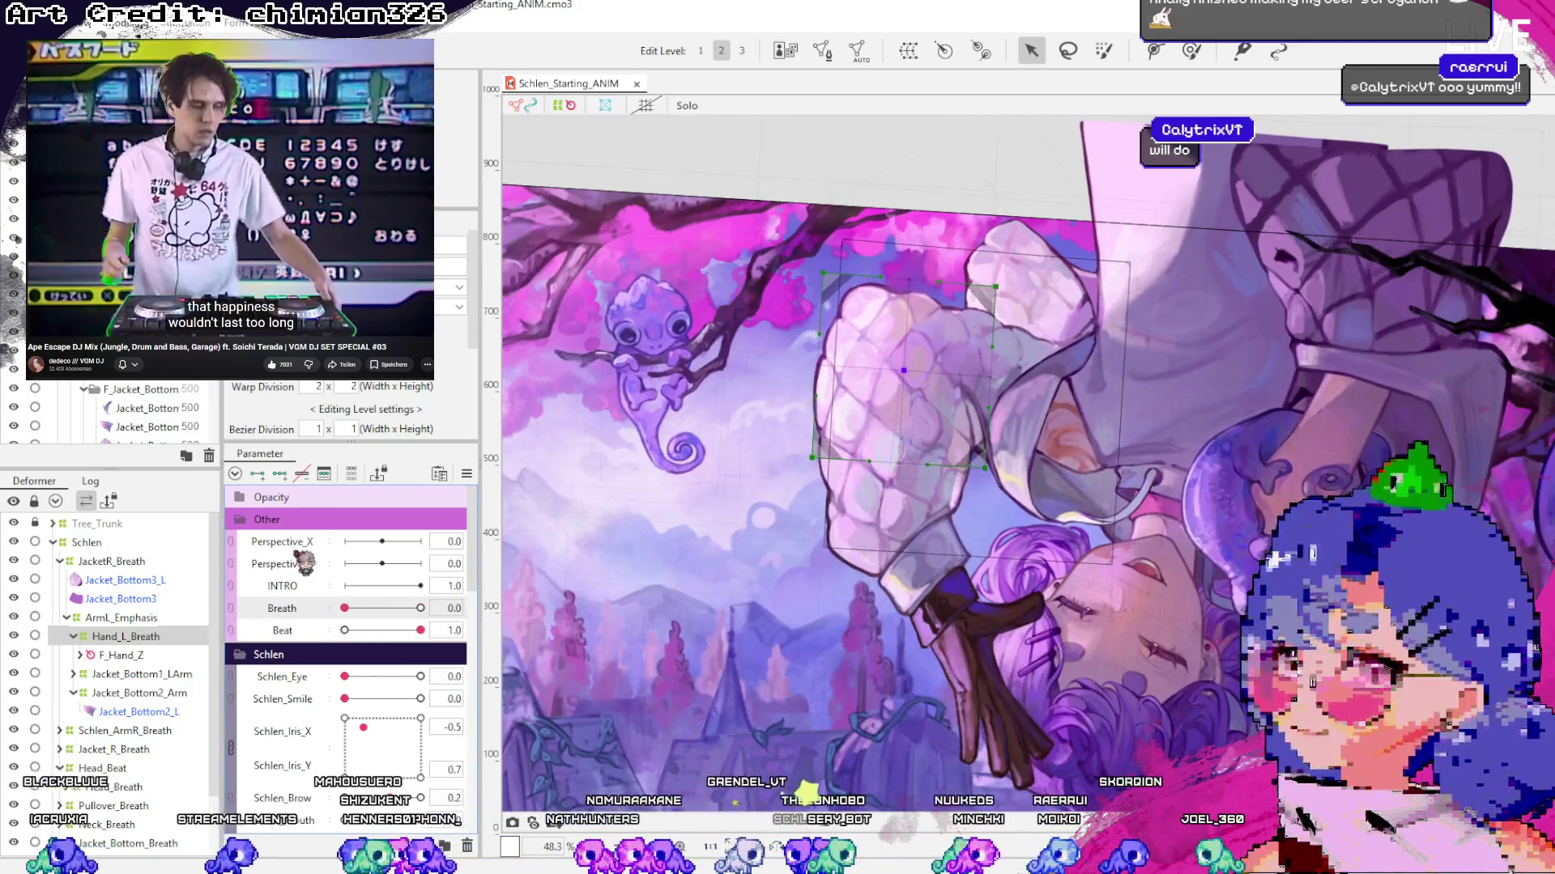
Toggle Breath between its resting and full-breath keys to check the hand shift, saving along the way
left_click(420, 608)
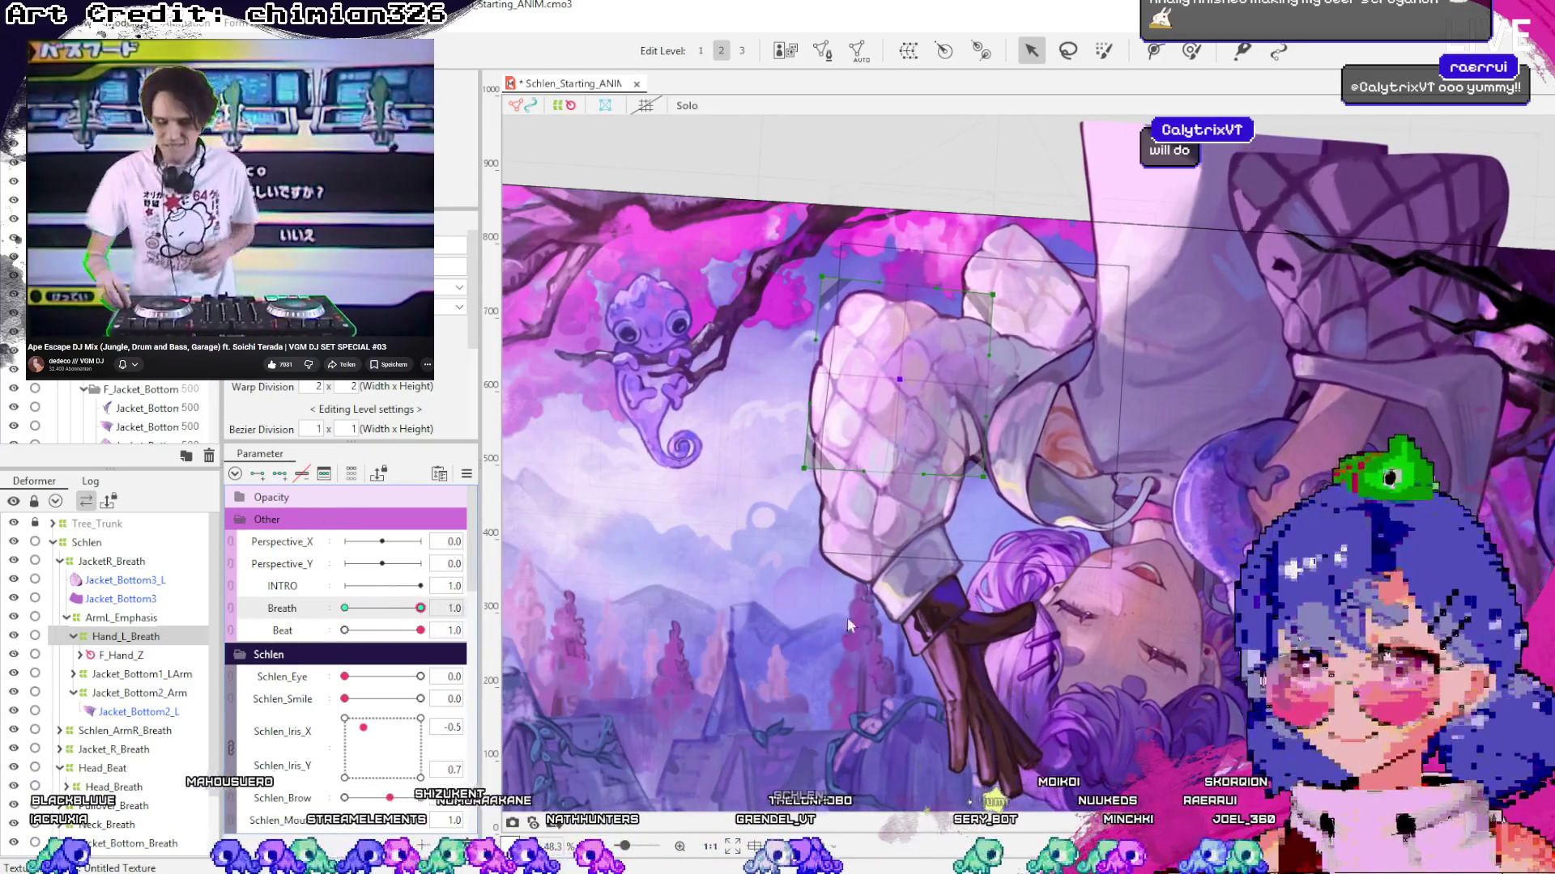
left_click(344, 608)
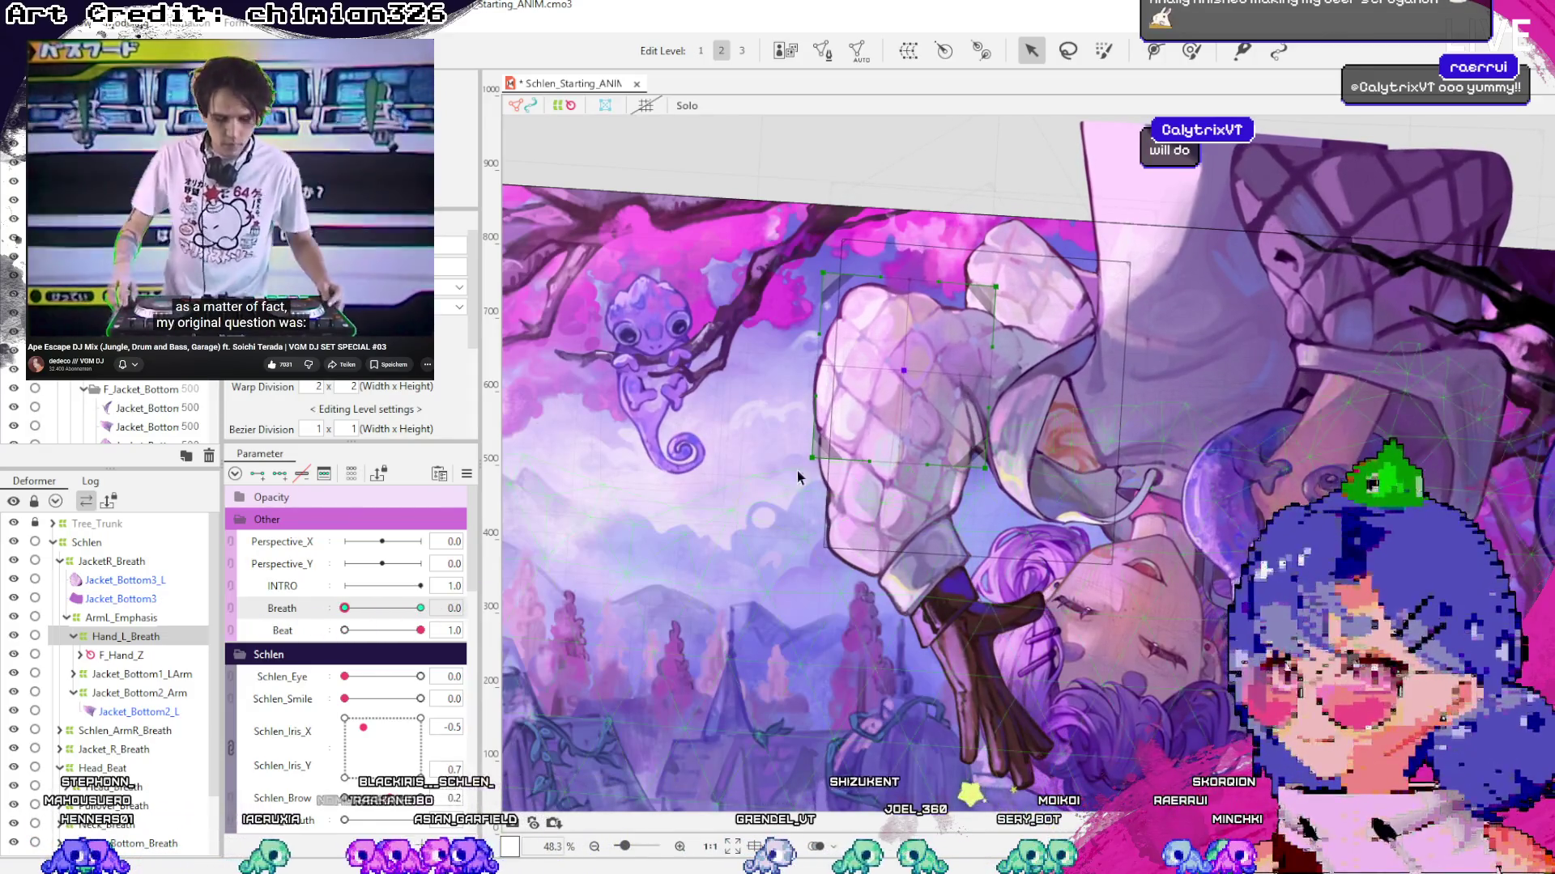
left_click(420, 608)
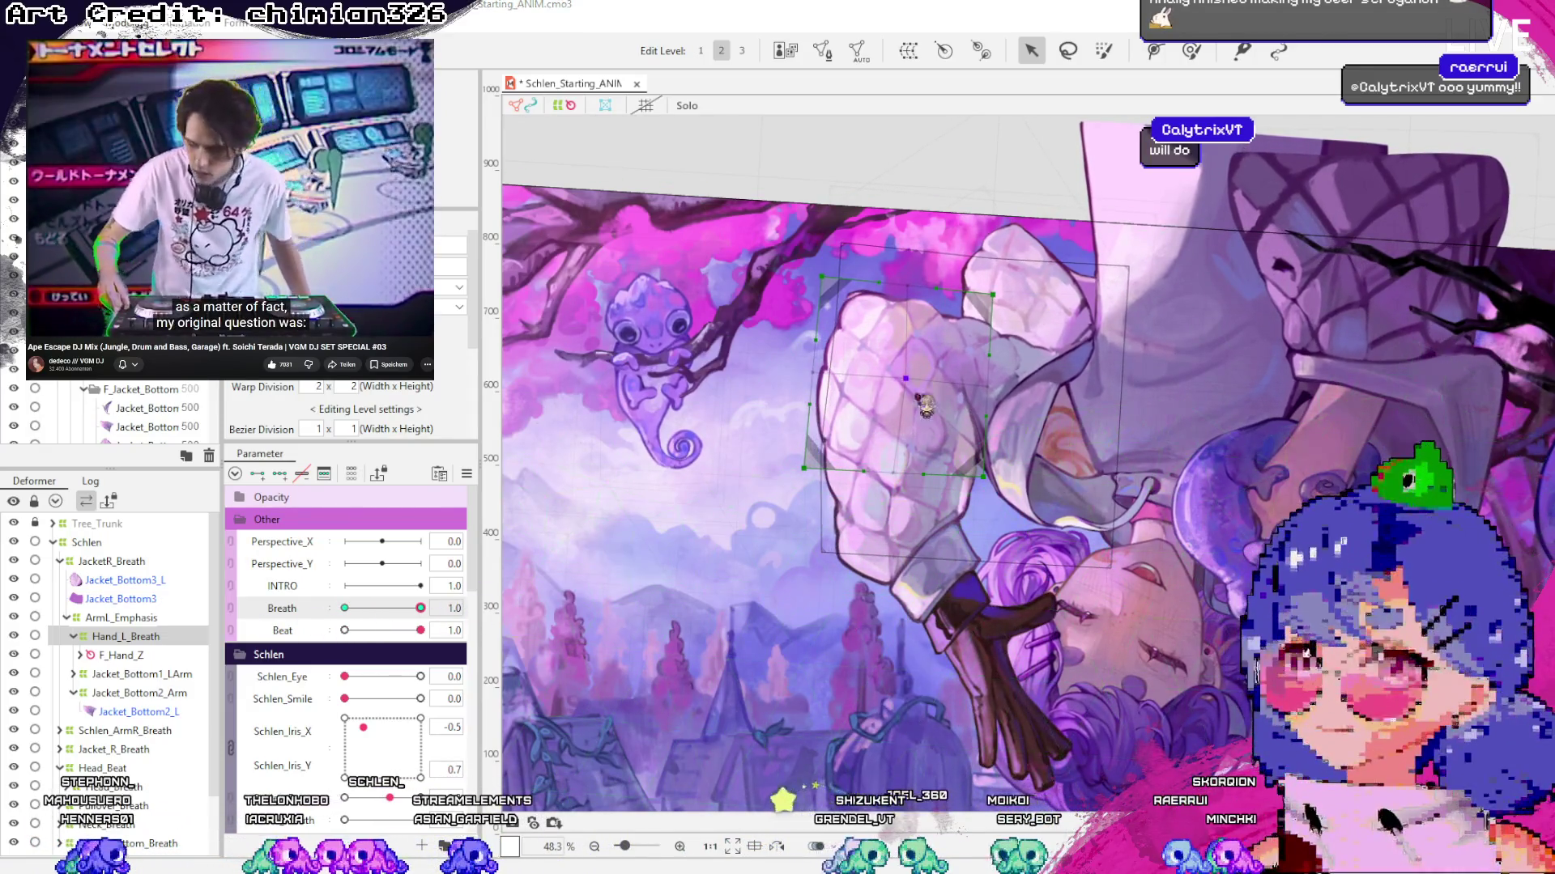
key("ctrl+s")
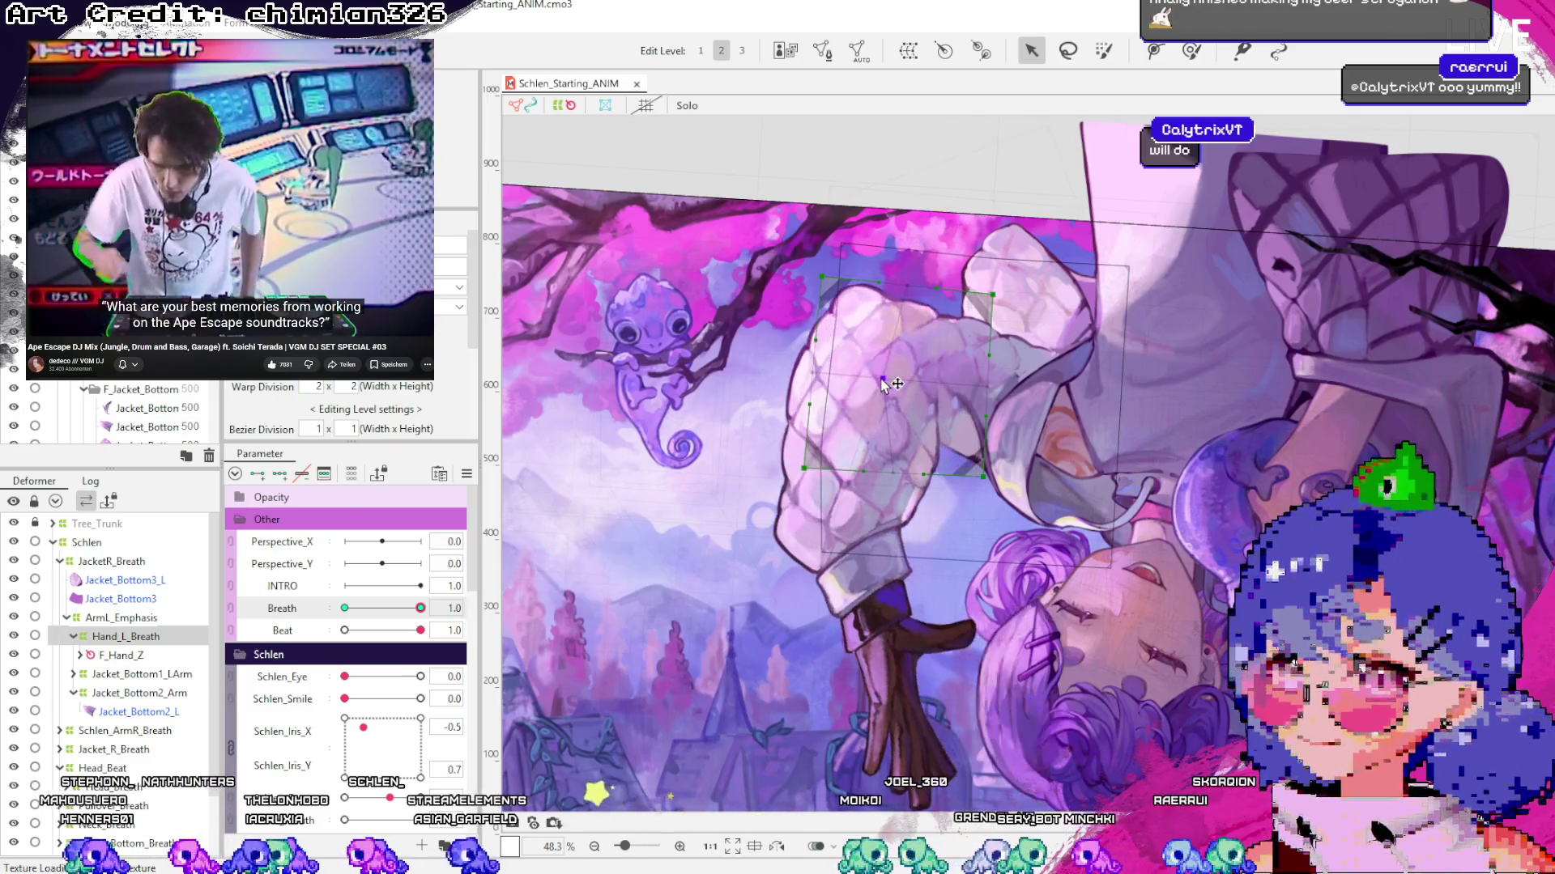
left_click(413, 608)
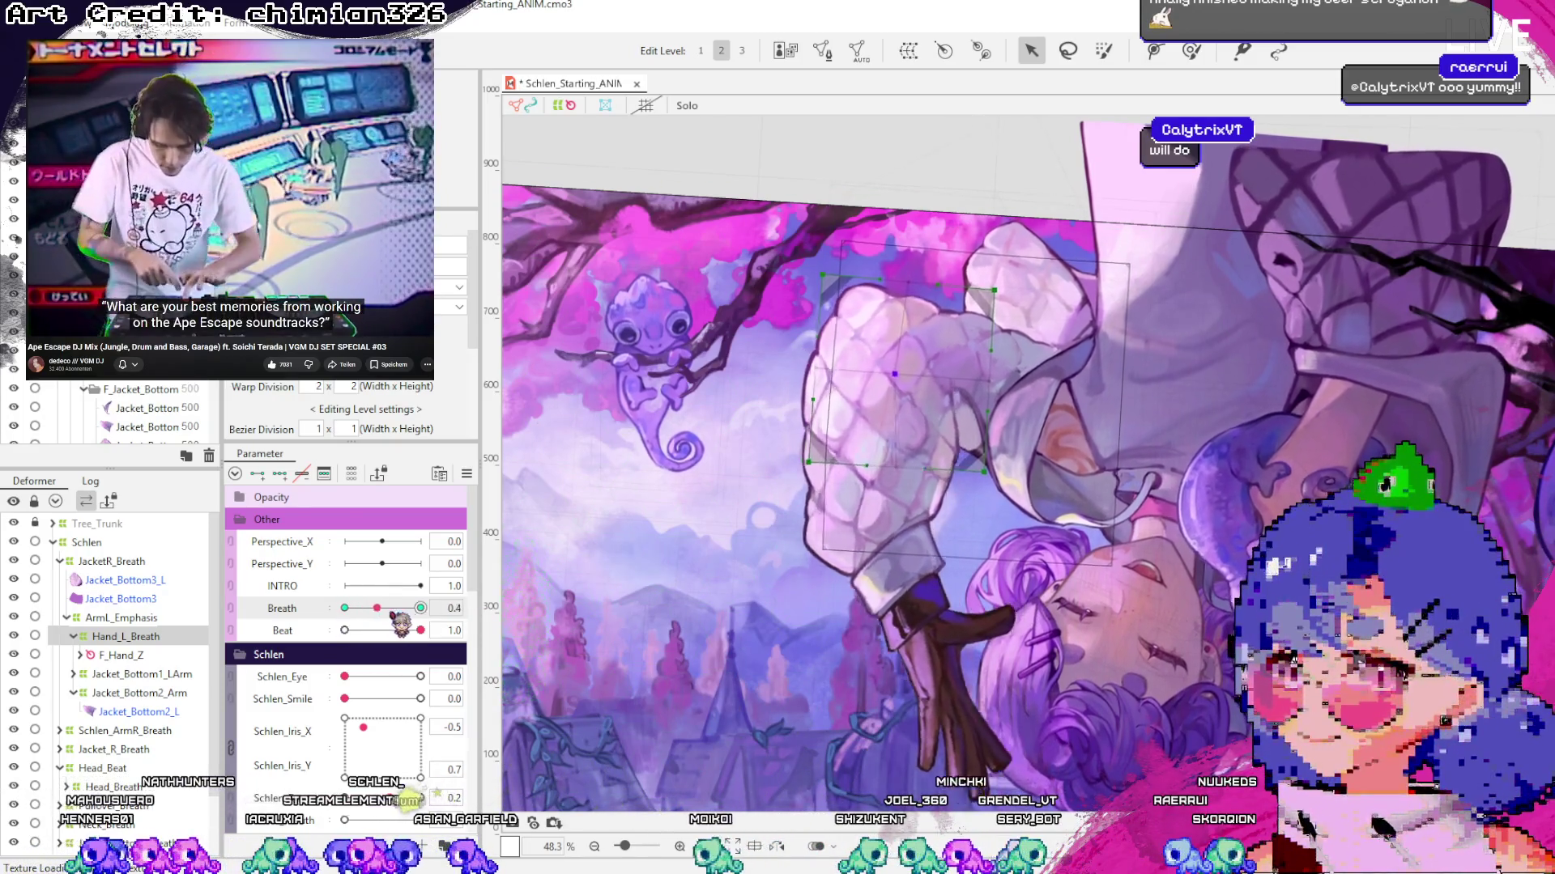
left_click(420, 608)
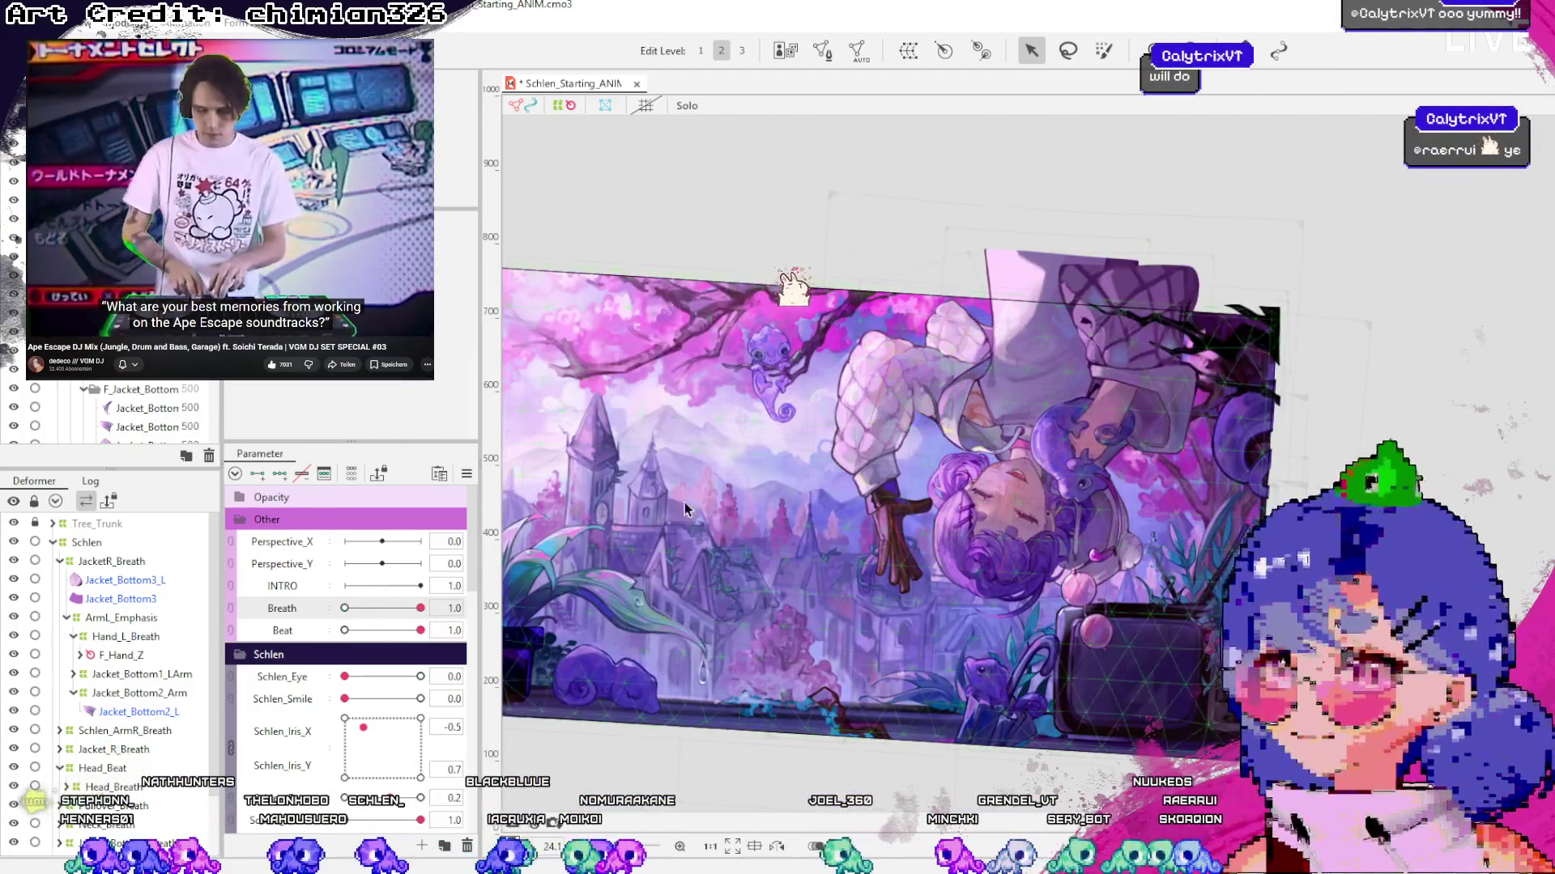
Check the pose at lower Beat, return Beat and Breath to 1.0, and select Hand_L_Breath
left_click(372, 630)
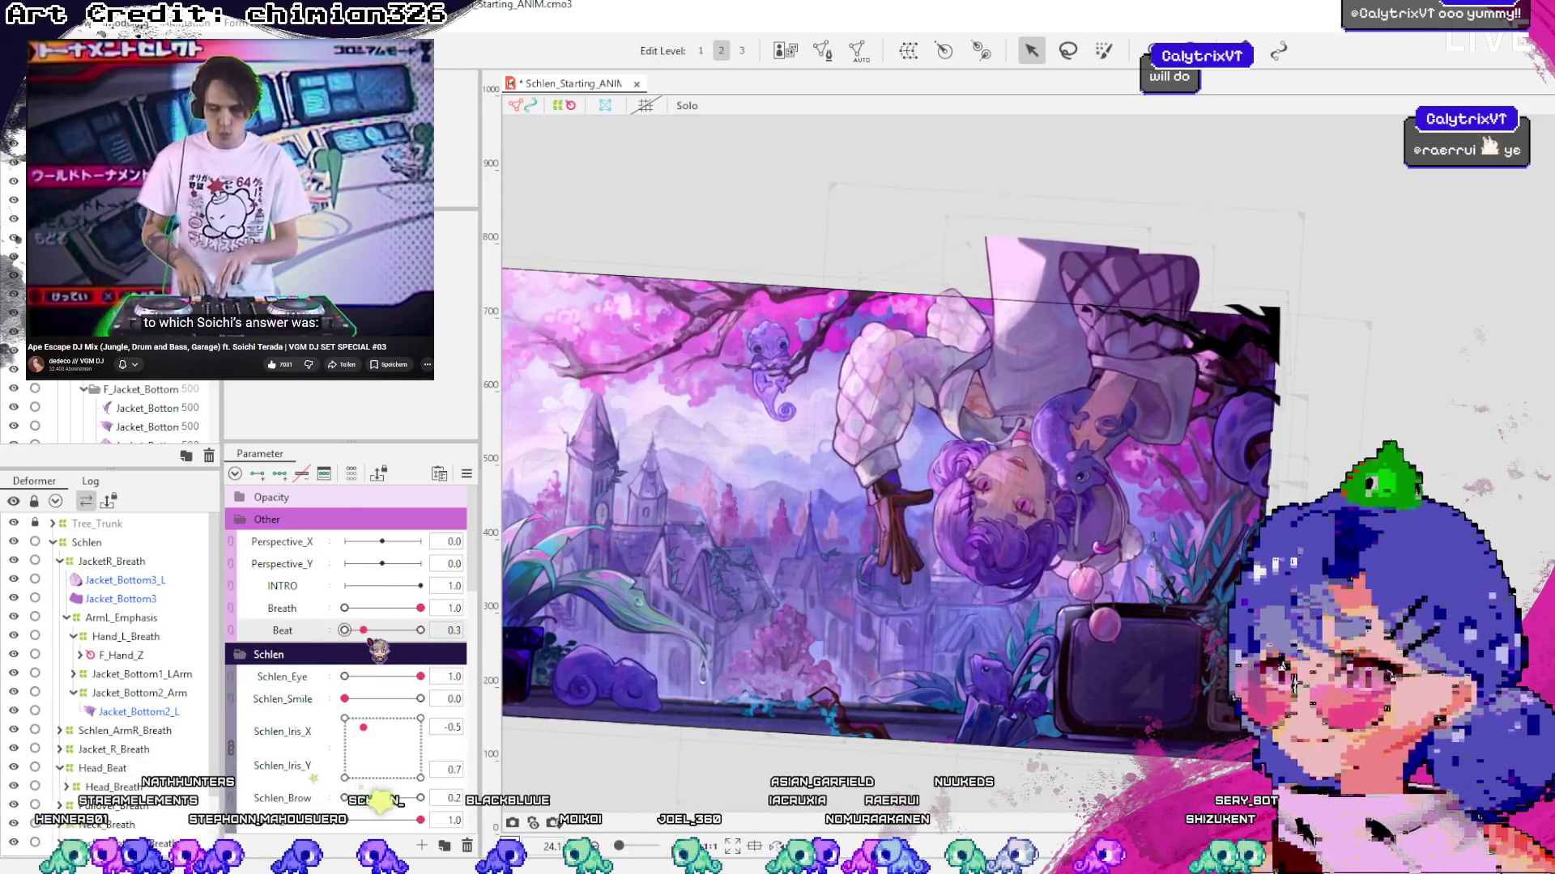
left_click(420, 630)
left_click(397, 608)
left_click(421, 609)
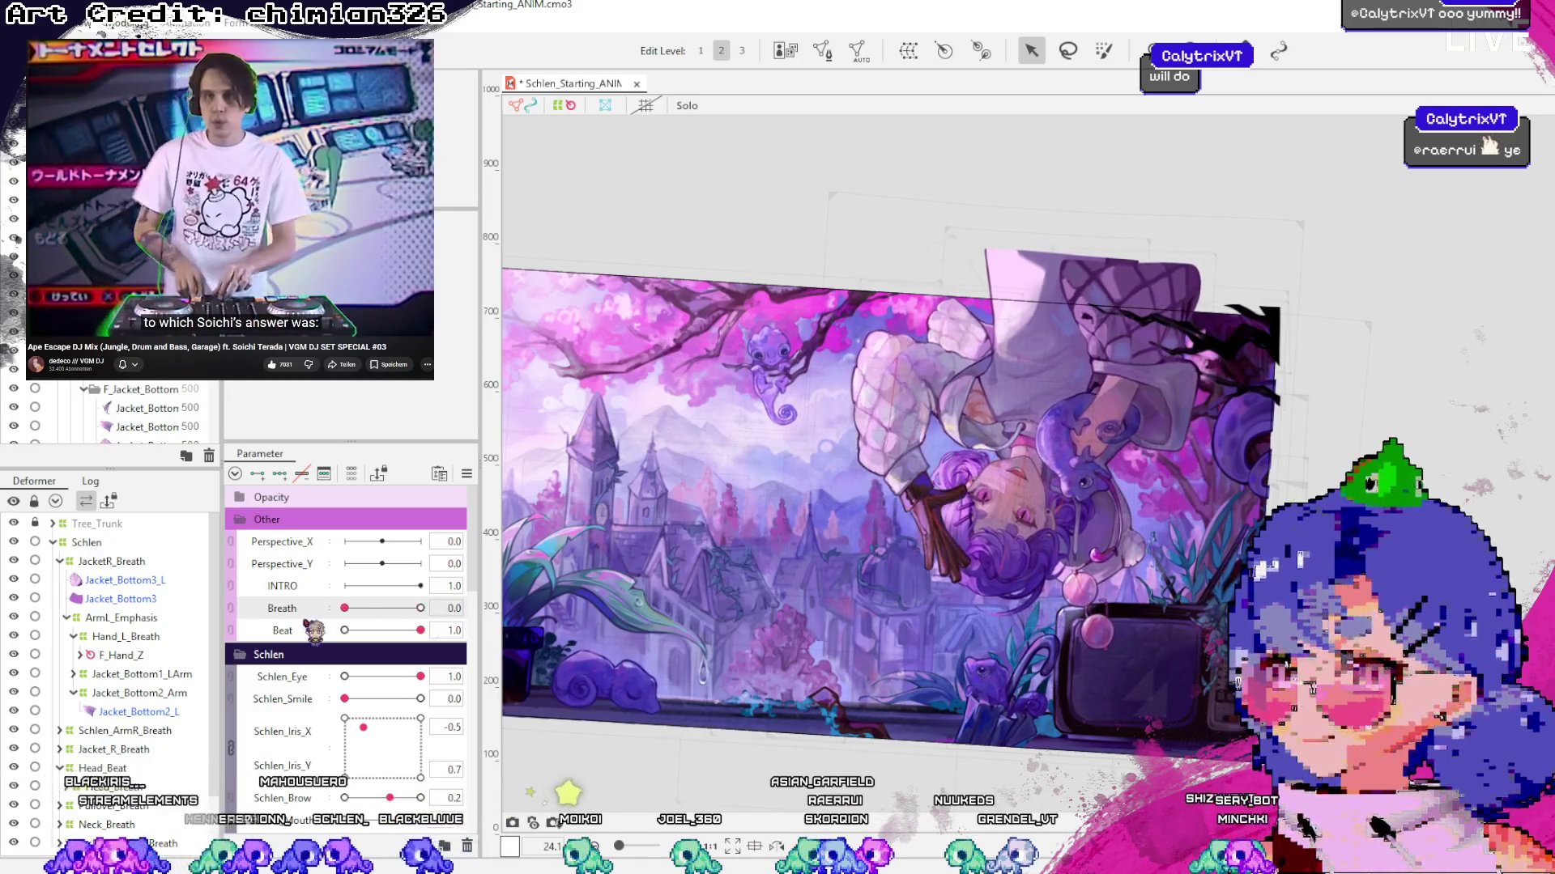
left_click(126, 636)
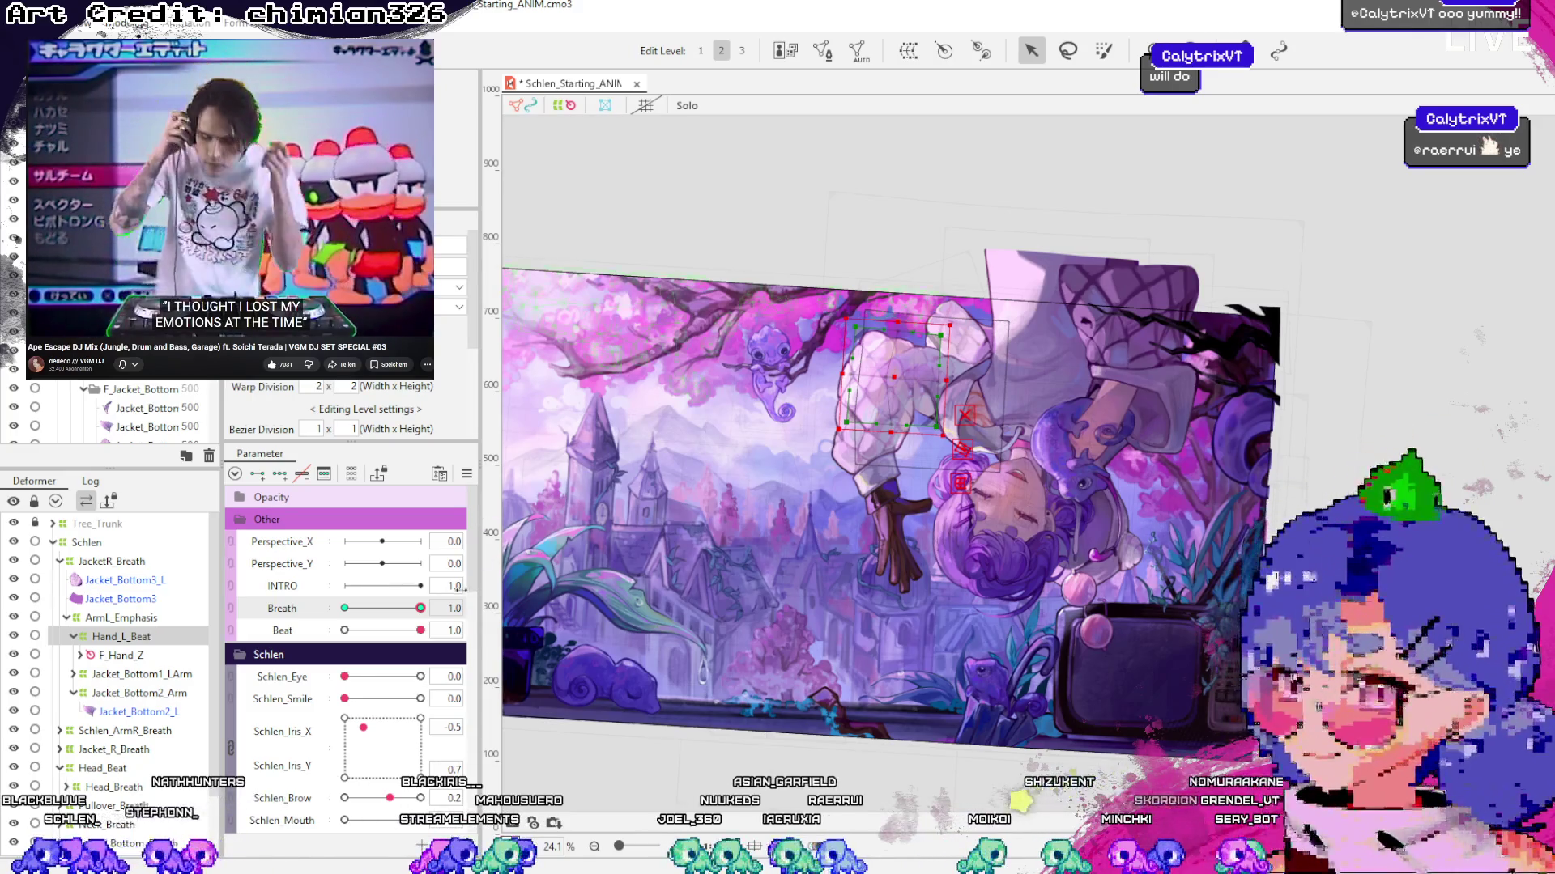
Reset Breath to 0.0, scrub Beat to preview Hand_L_Beat's hand motion, and save
left_click_drag(423, 609, 237, 619)
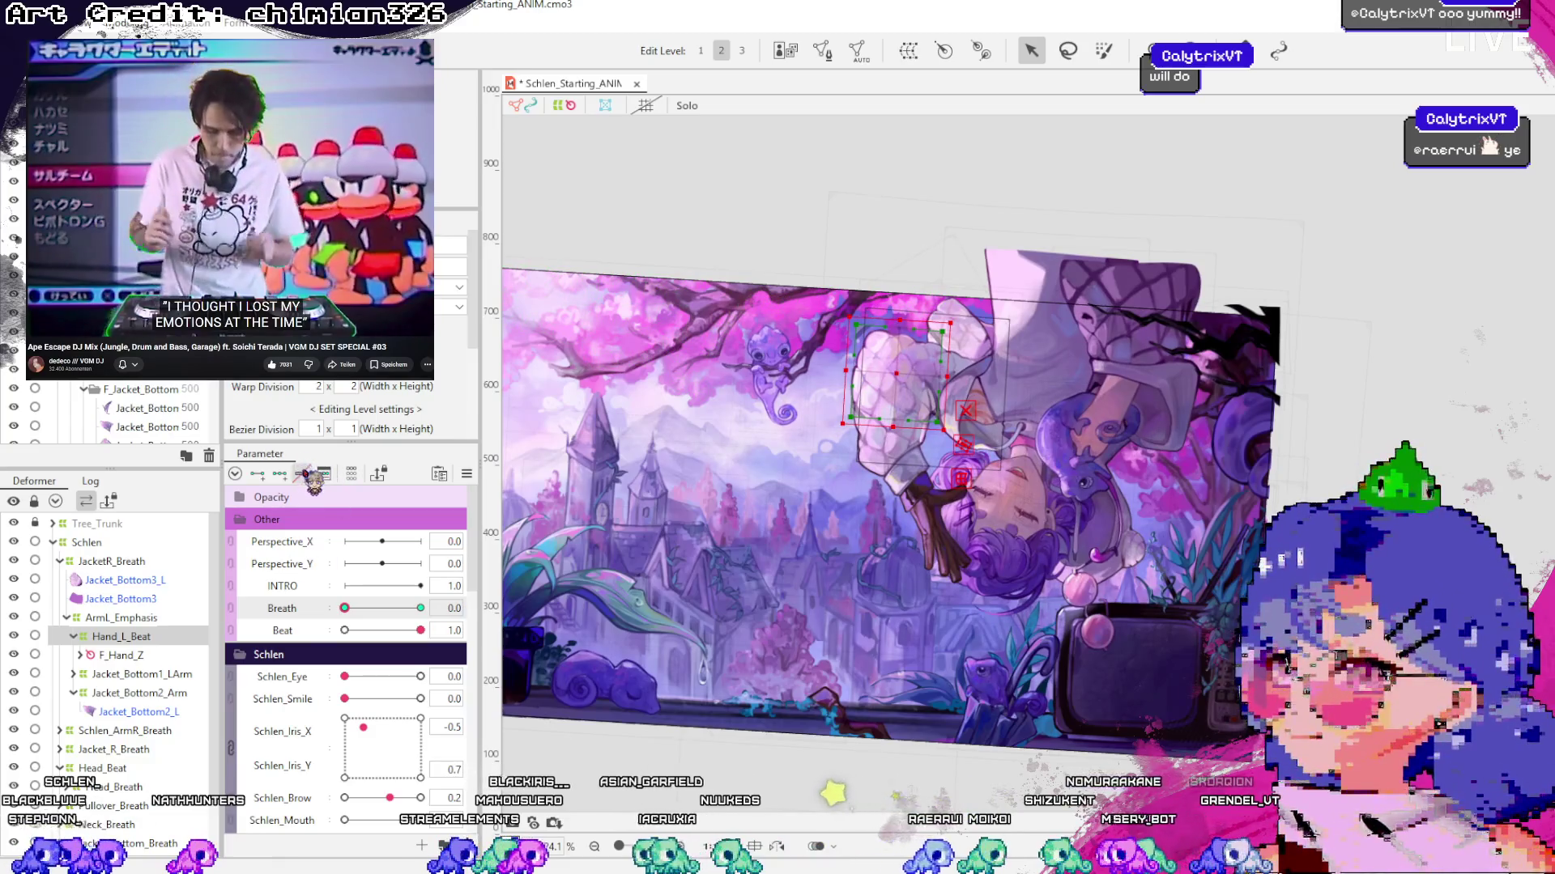
left_click(314, 635)
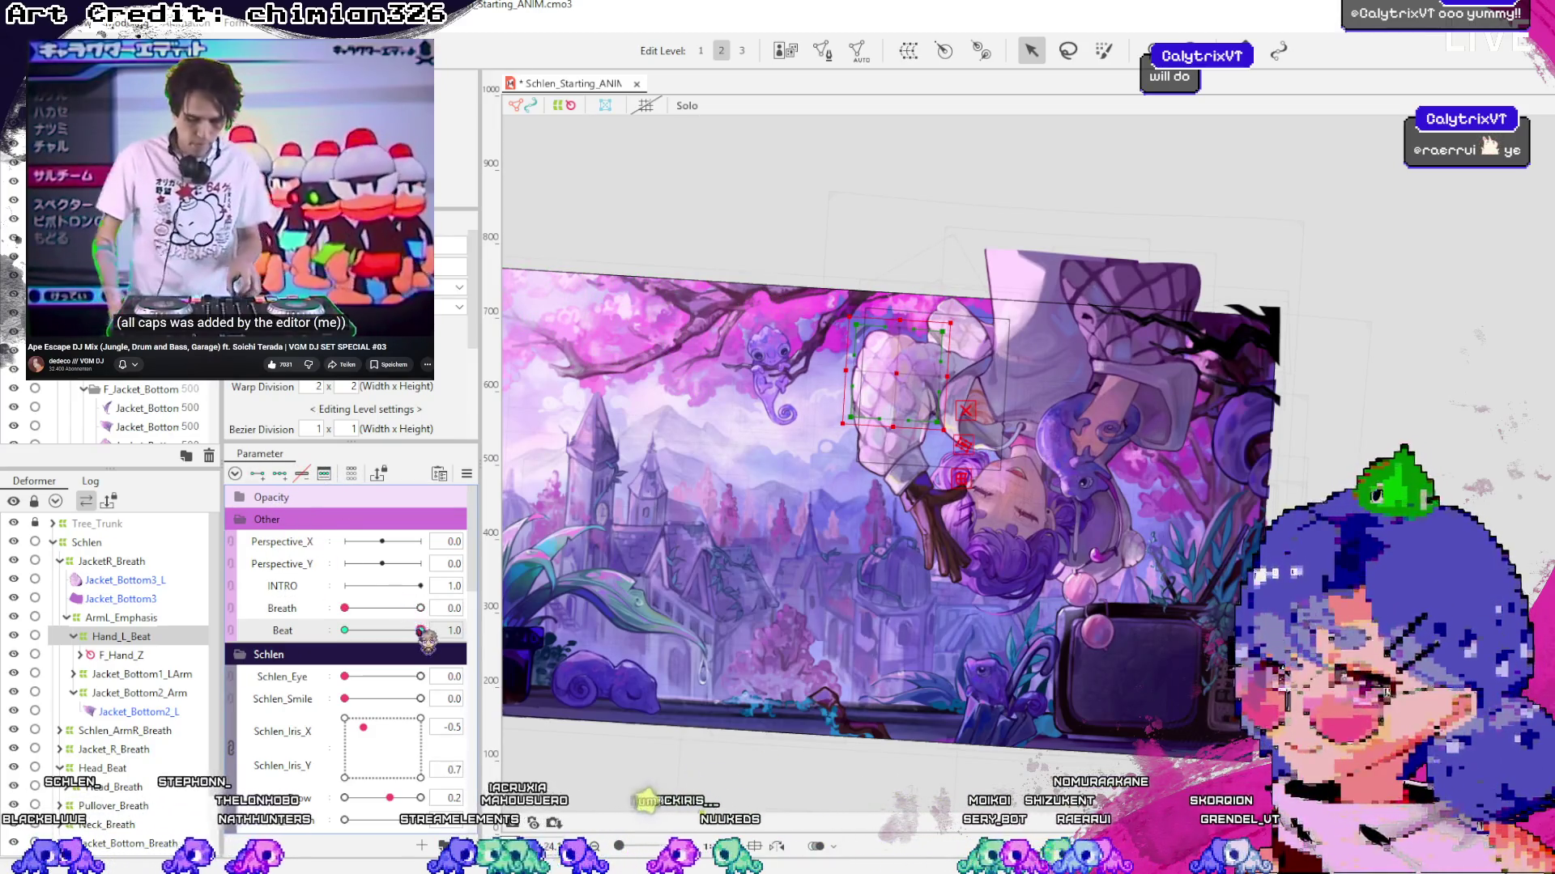
mouse_move(427, 639)
left_mouse_down()
mouse_move(409, 640)
mouse_move(421, 631)
left_mouse_up()
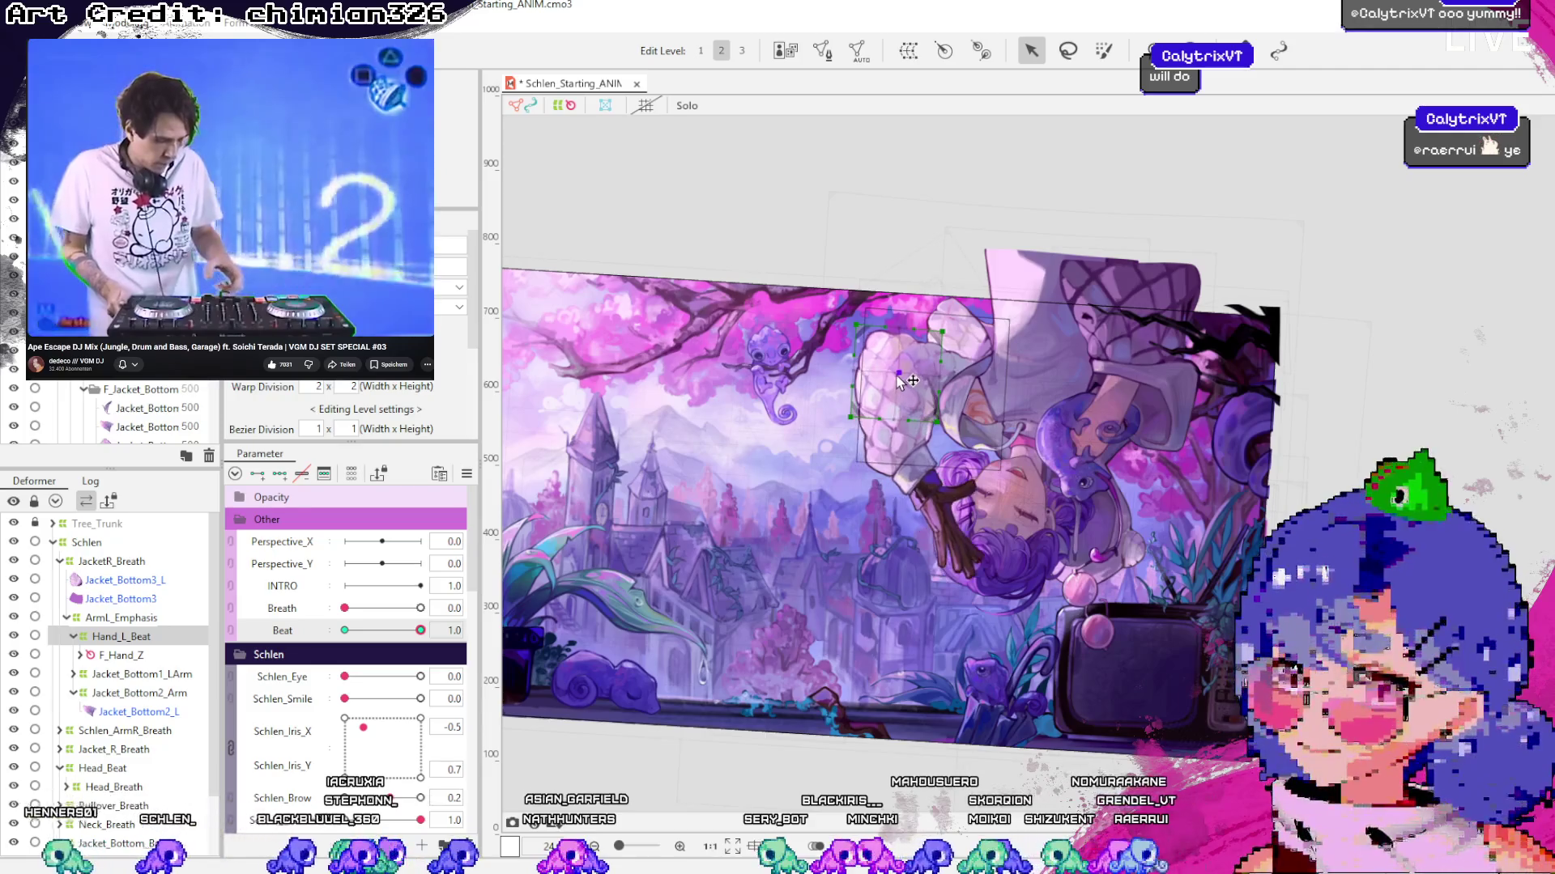
mouse_move(421, 630)
left_mouse_down()
mouse_move(360, 633)
mouse_move(430, 630)
mouse_move(360, 645)
left_mouse_up()
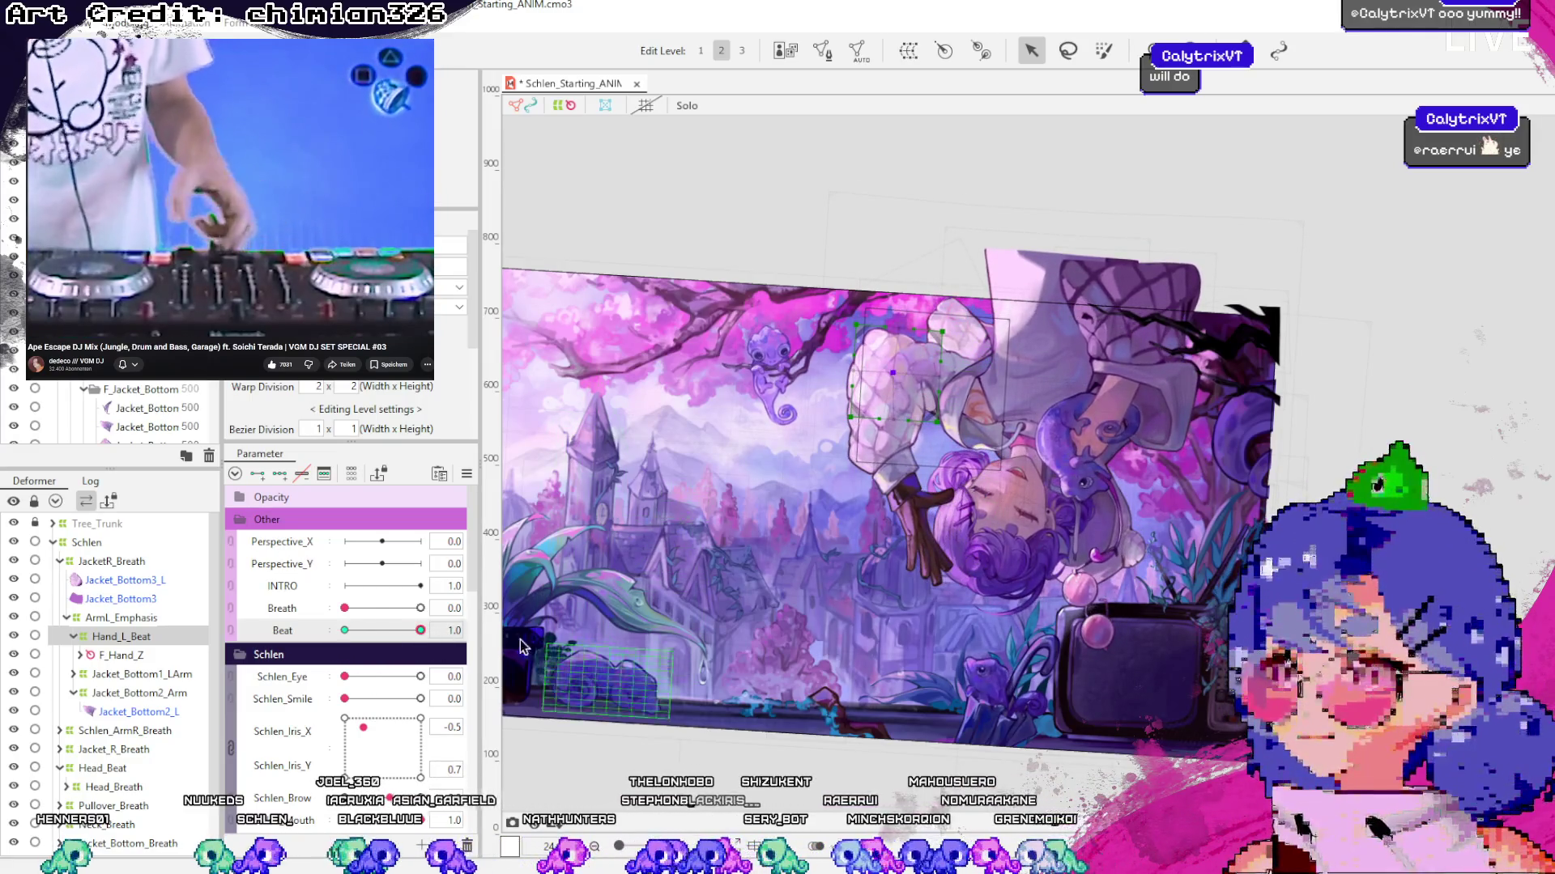
mouse_move(420, 631)
left_mouse_down()
mouse_move(381, 649)
mouse_move(467, 661)
mouse_move(394, 670)
mouse_move(475, 669)
mouse_move(374, 674)
mouse_move(441, 674)
left_mouse_up()
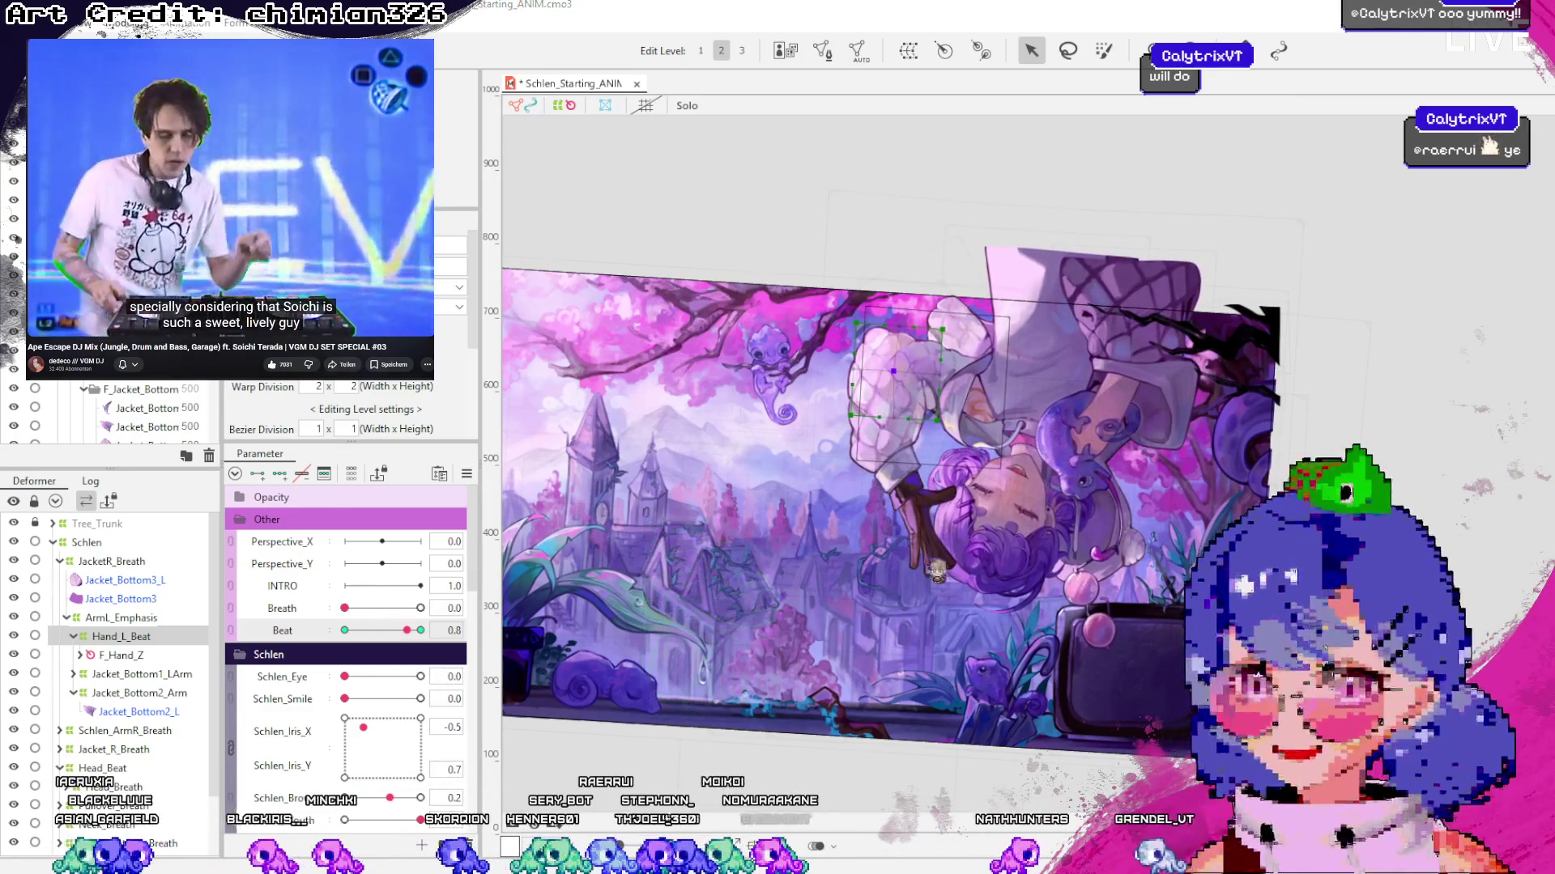
key("ctrl+s")
left_click_drag(939, 559, 1018, 531)
scroll(1018, 532, "up", 2)
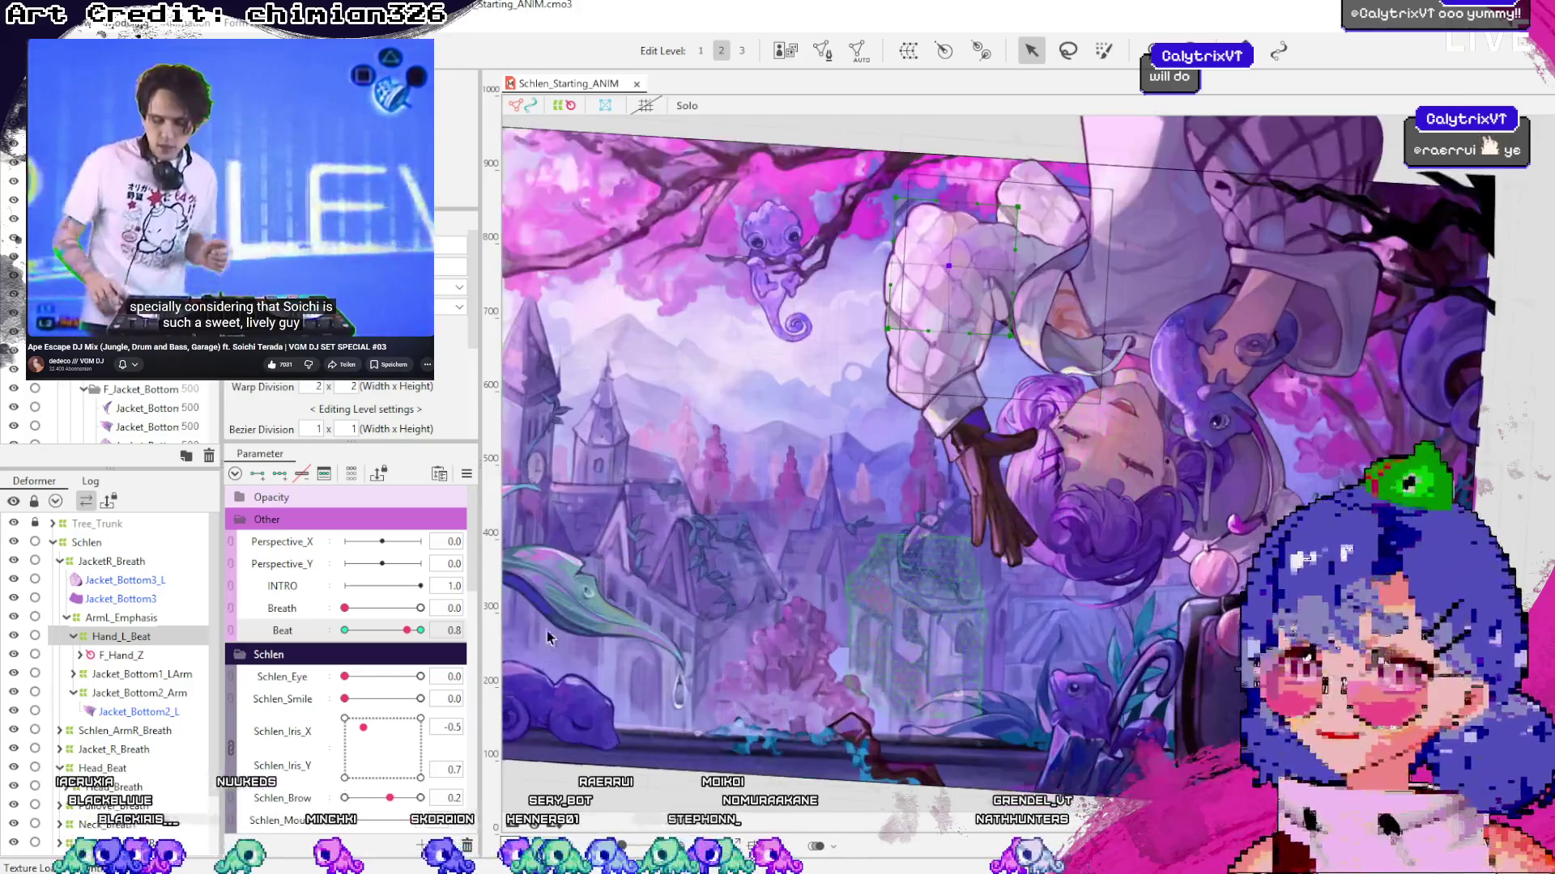
left_click_drag(406, 630, 382, 633)
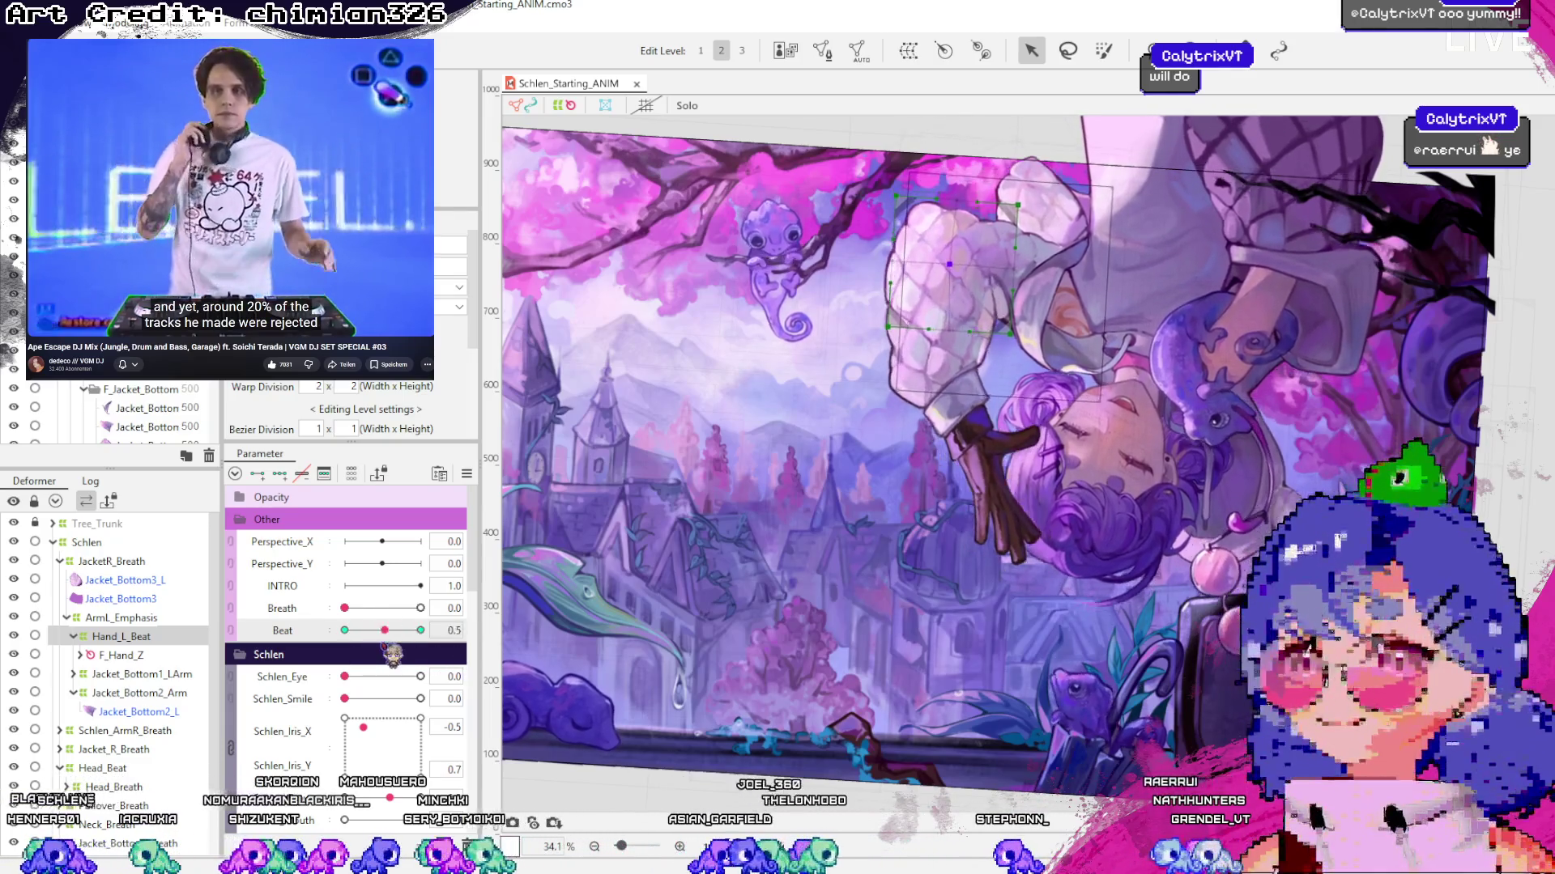
left_click_drag(374, 646, 448, 654)
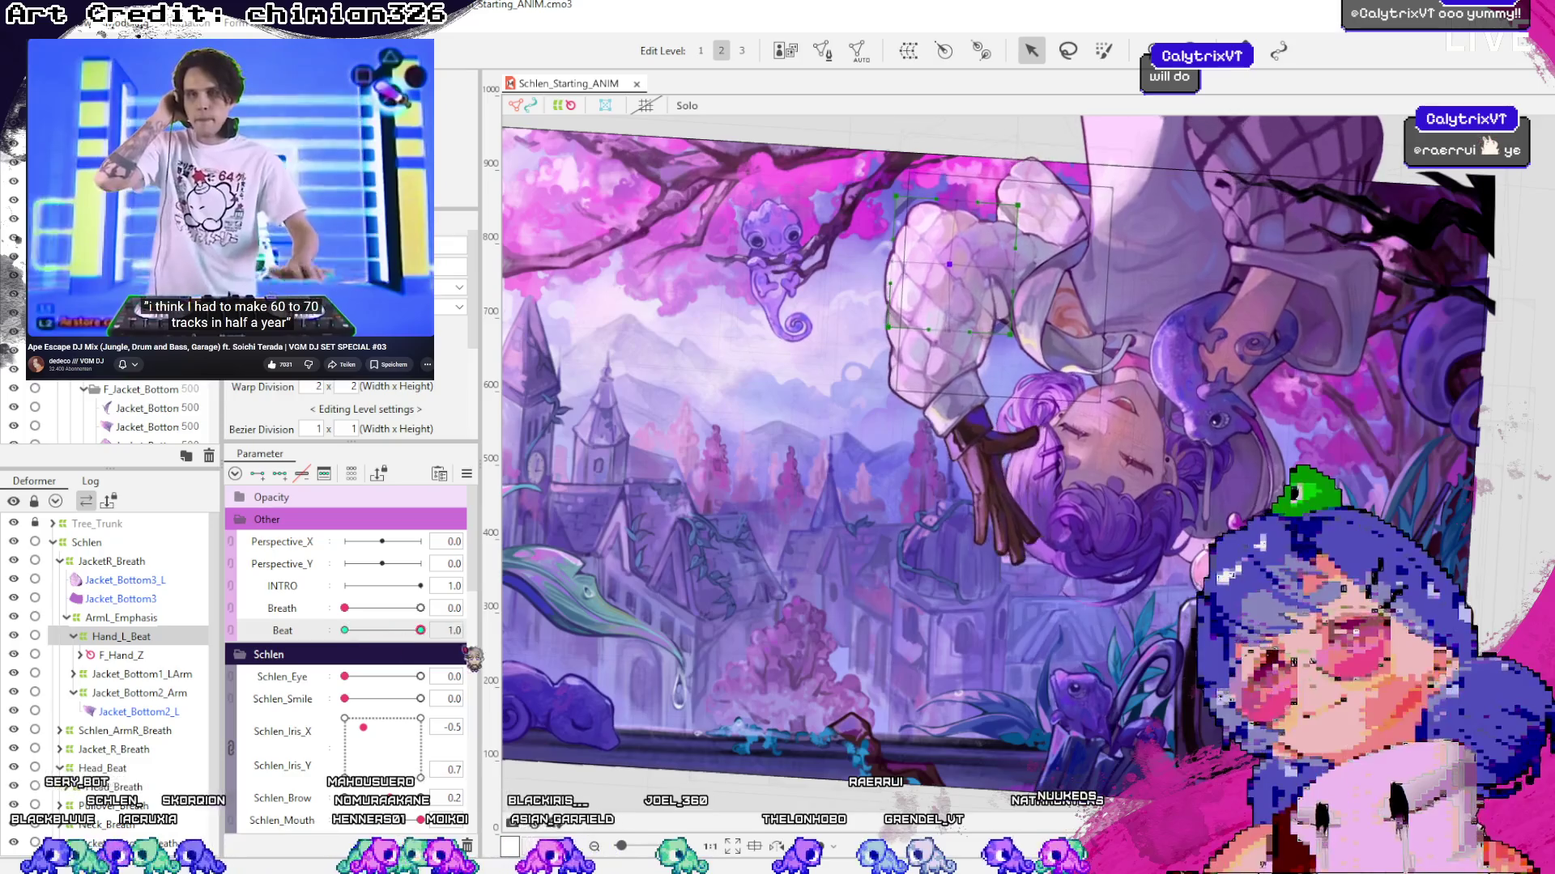
left_click_drag(417, 644, 430, 642)
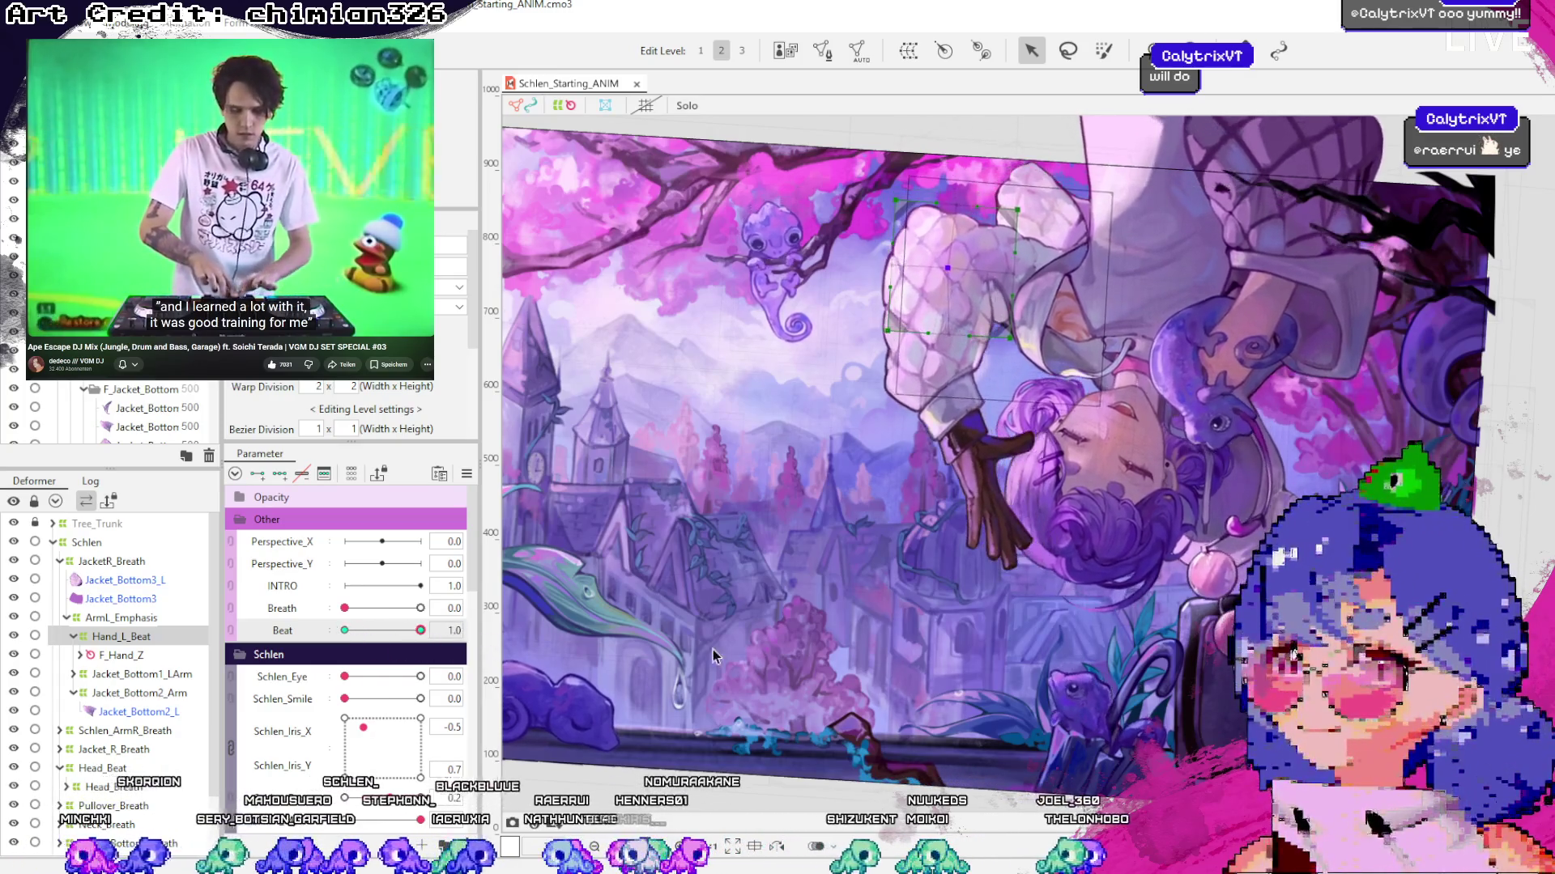
scroll(961, 215, "up", 5)
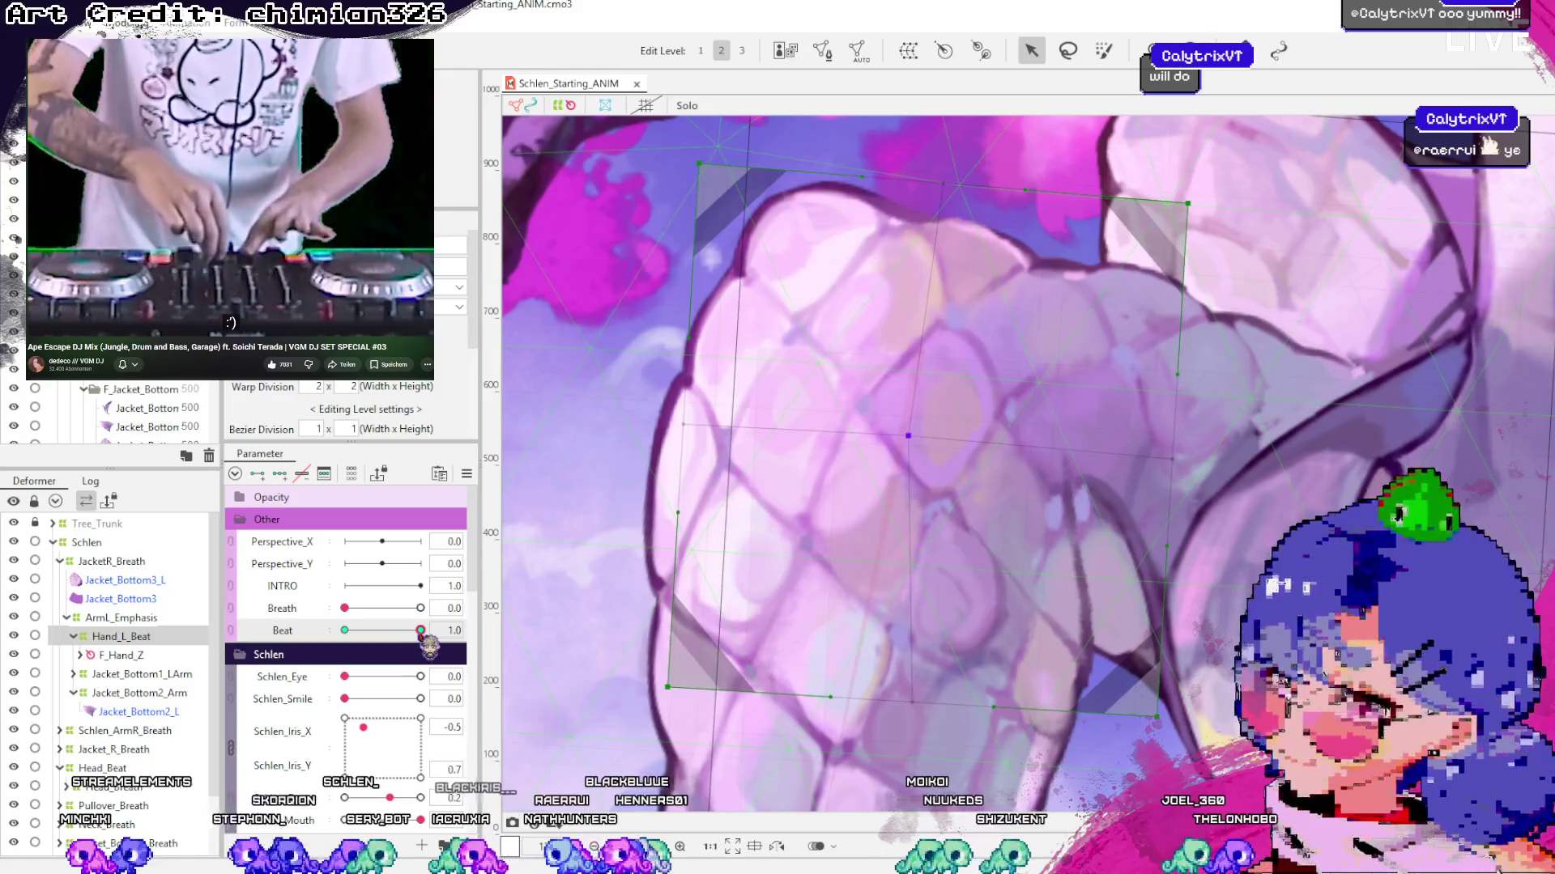
mouse_move(420, 630)
left_mouse_down()
mouse_move(310, 621)
mouse_move(420, 631)
left_mouse_up()
scroll(888, 402, "down", 5)
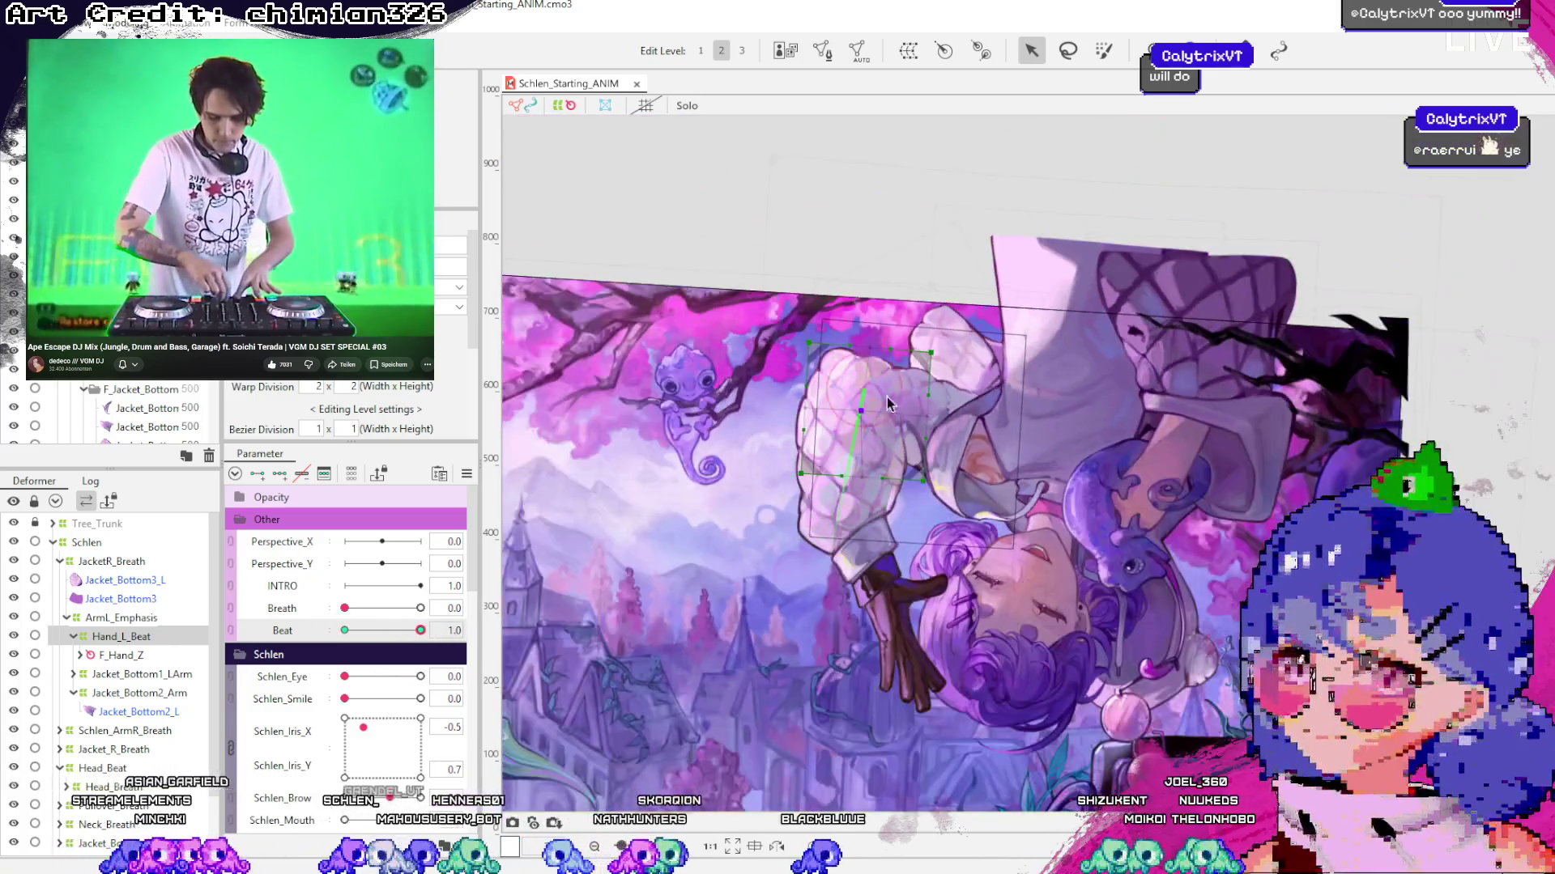
Collapse ArmL_Emphasis and select both Jacket_Bottom3 and Jacket_Bottom3_L meshes for a new warp deformer
left_click(928, 240)
left_click(123, 637)
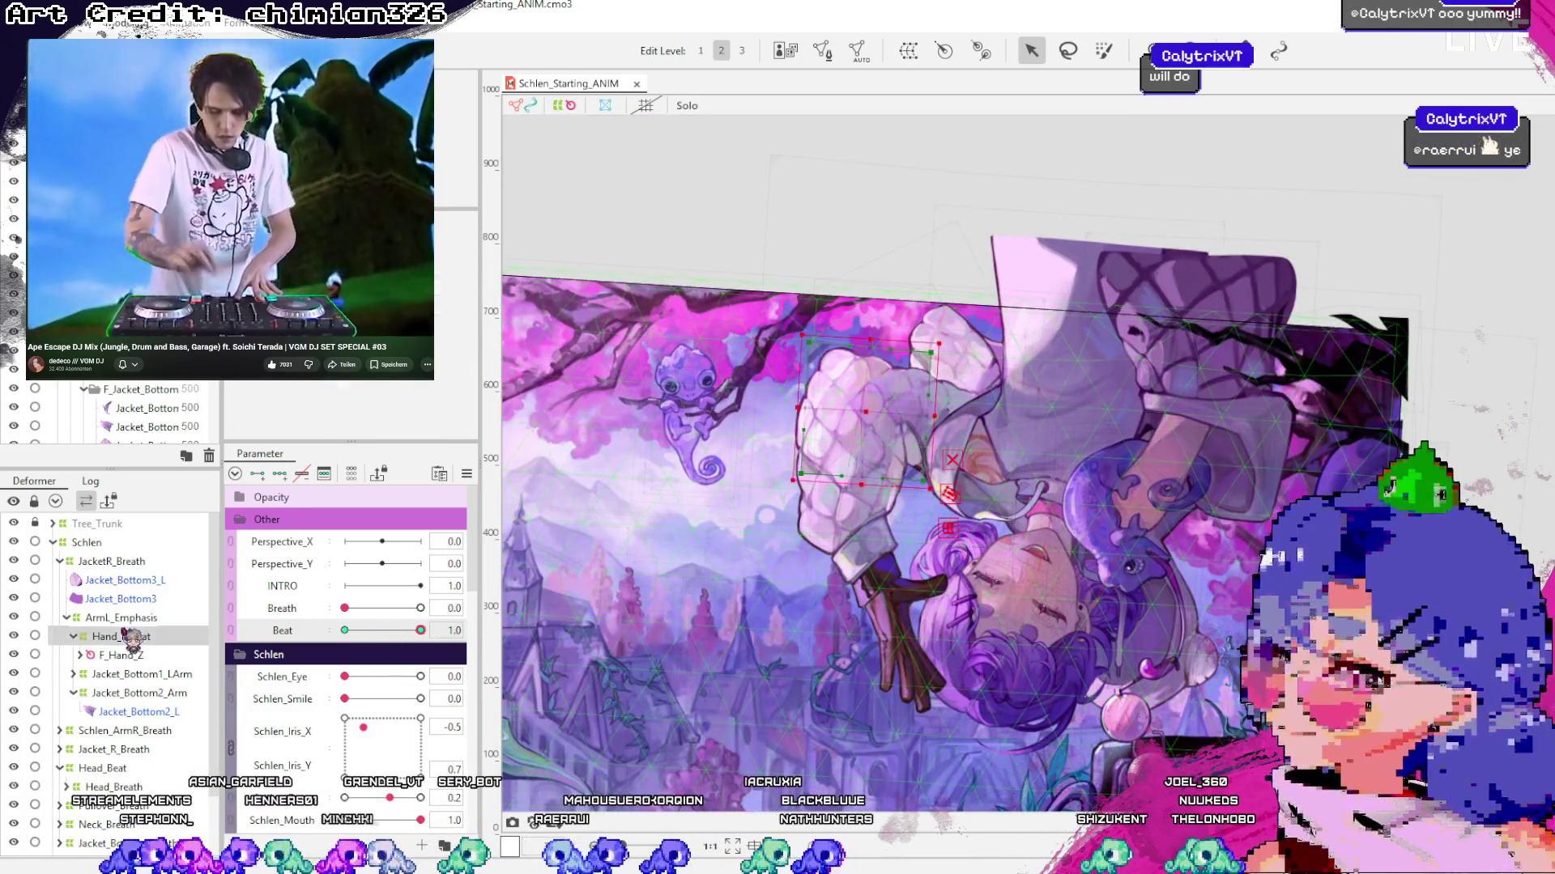
scroll(113, 680, "down", 3)
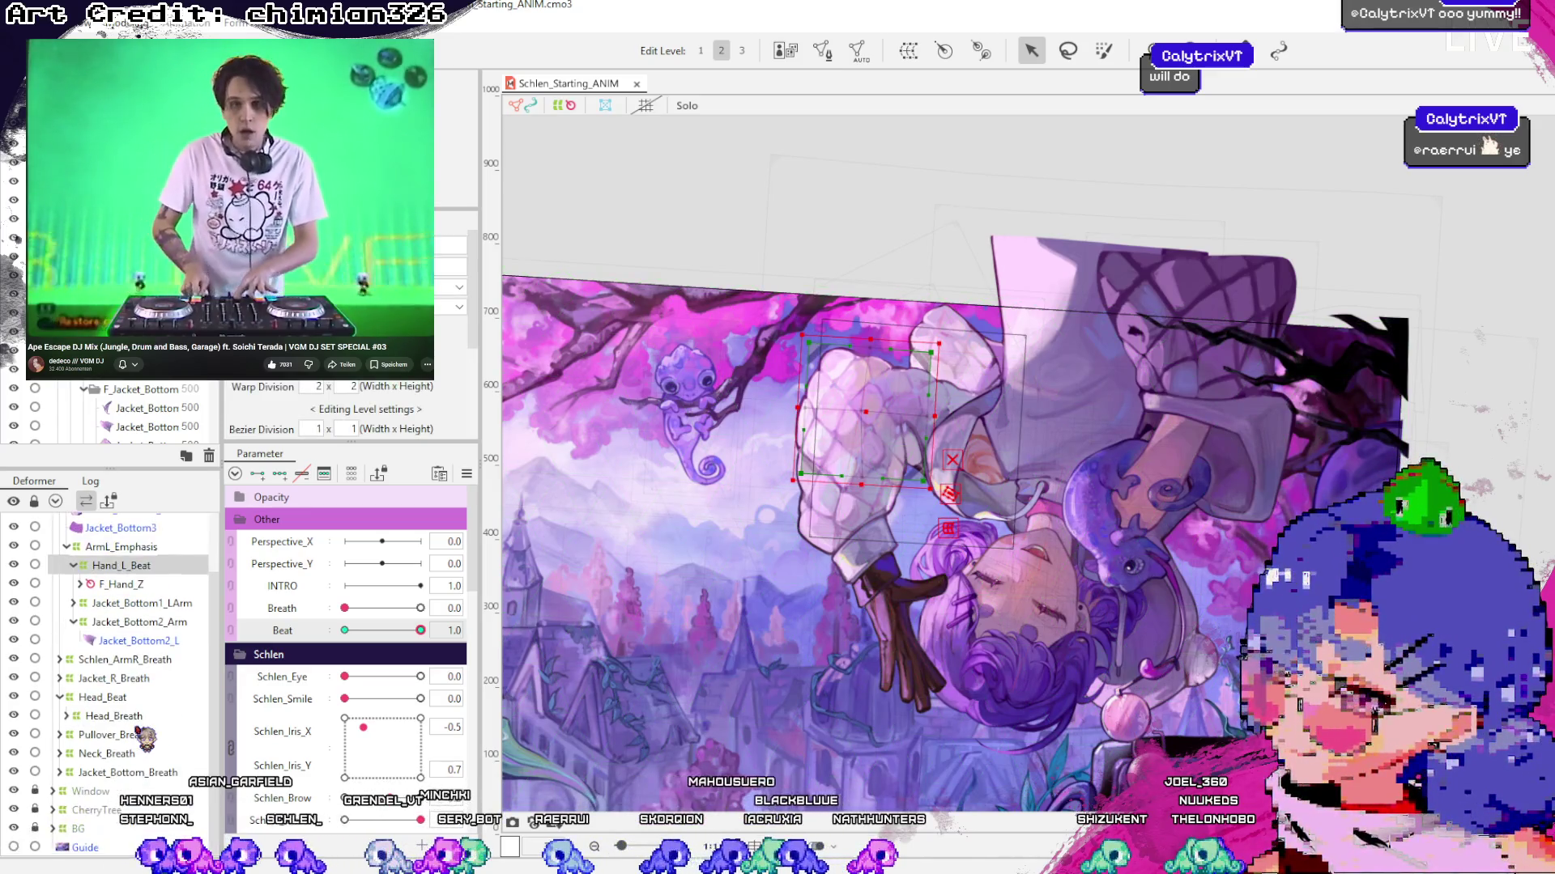
scroll(143, 682, "up", 3)
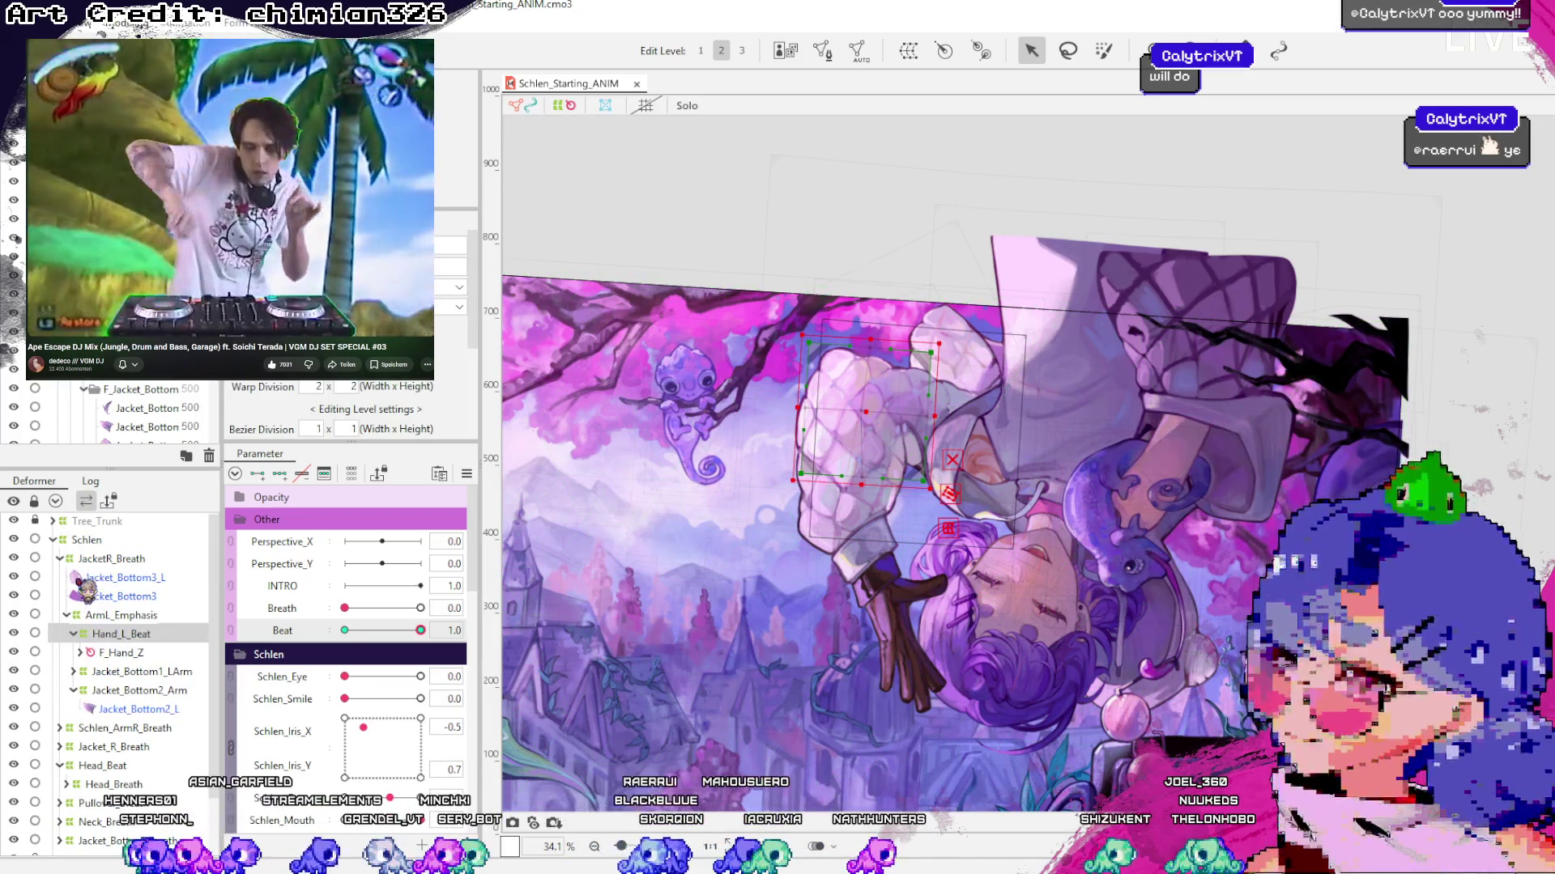
left_click(76, 616)
left_click(67, 616)
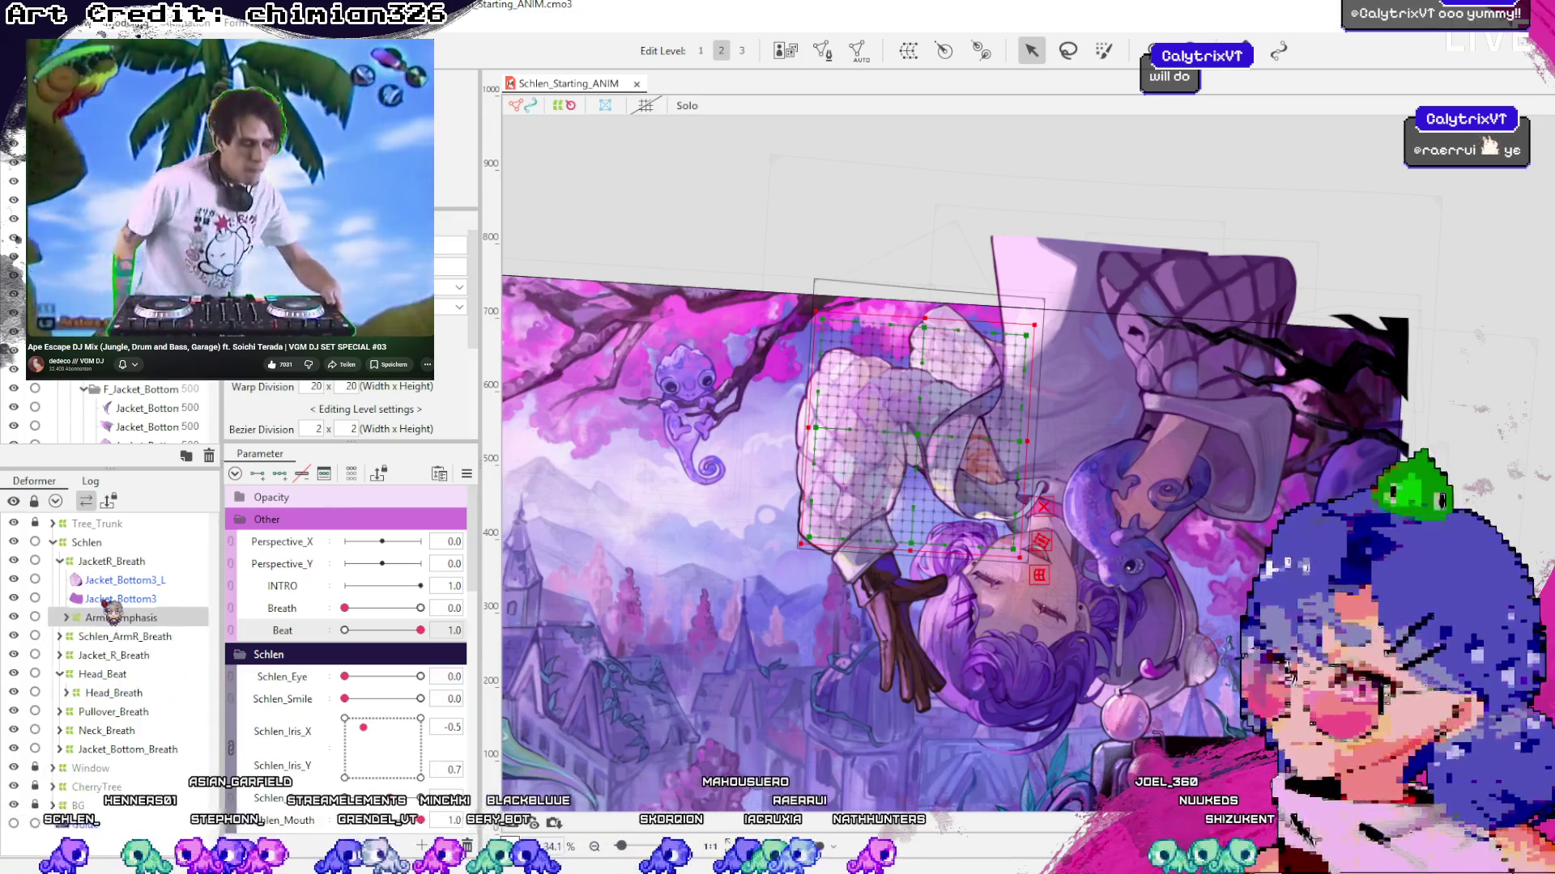
left_click(120, 596)
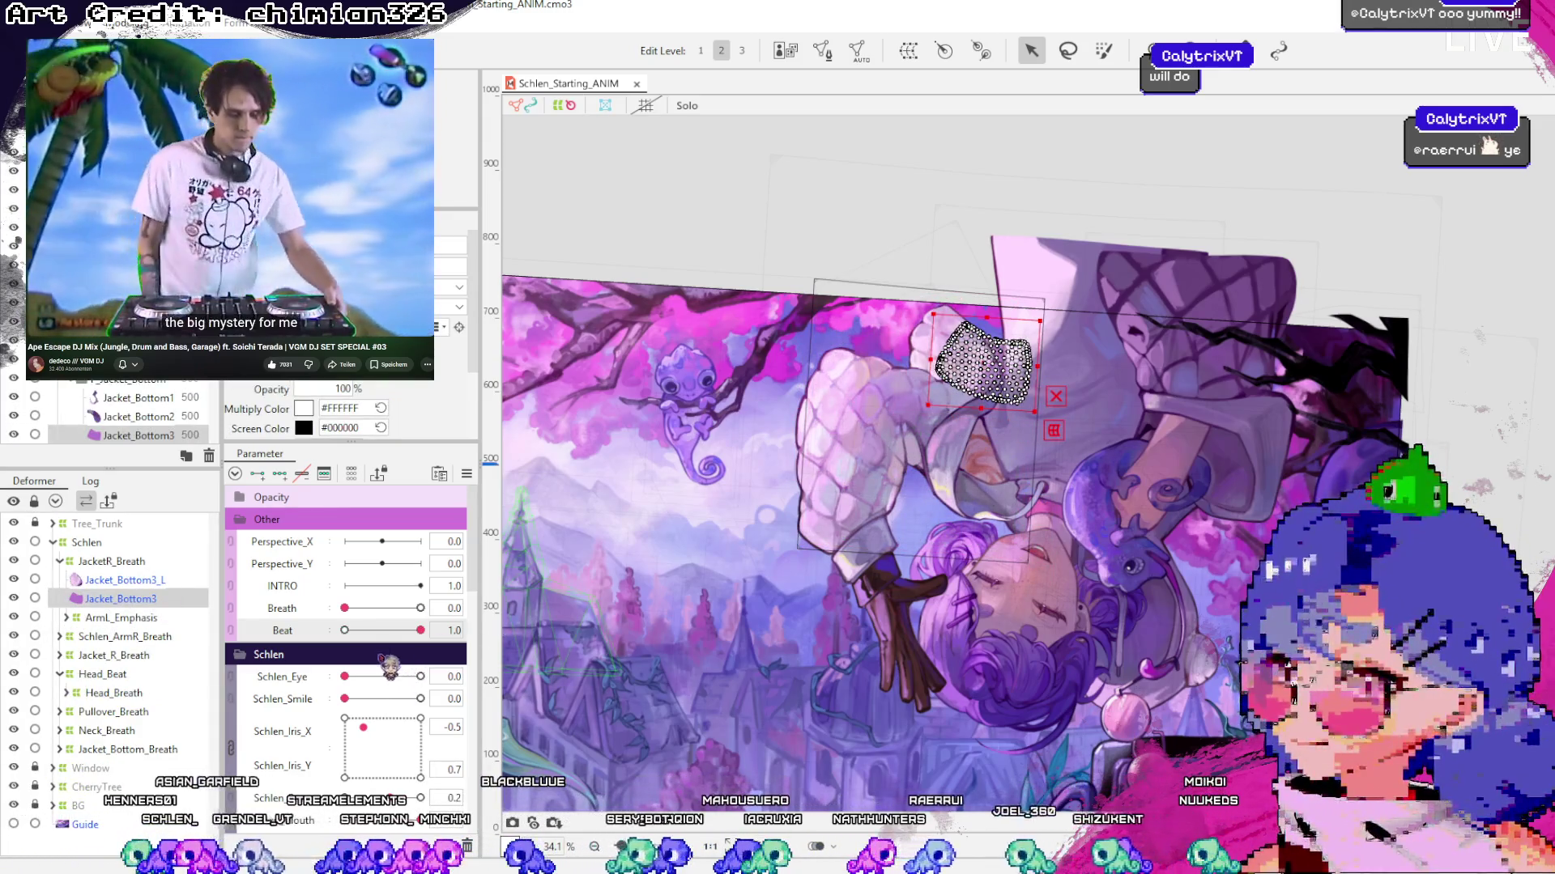
mouse_move(420, 630)
left_mouse_down()
mouse_move(400, 643)
mouse_move(430, 673)
mouse_move(354, 677)
left_mouse_up()
left_click(121, 580, "ctrl")
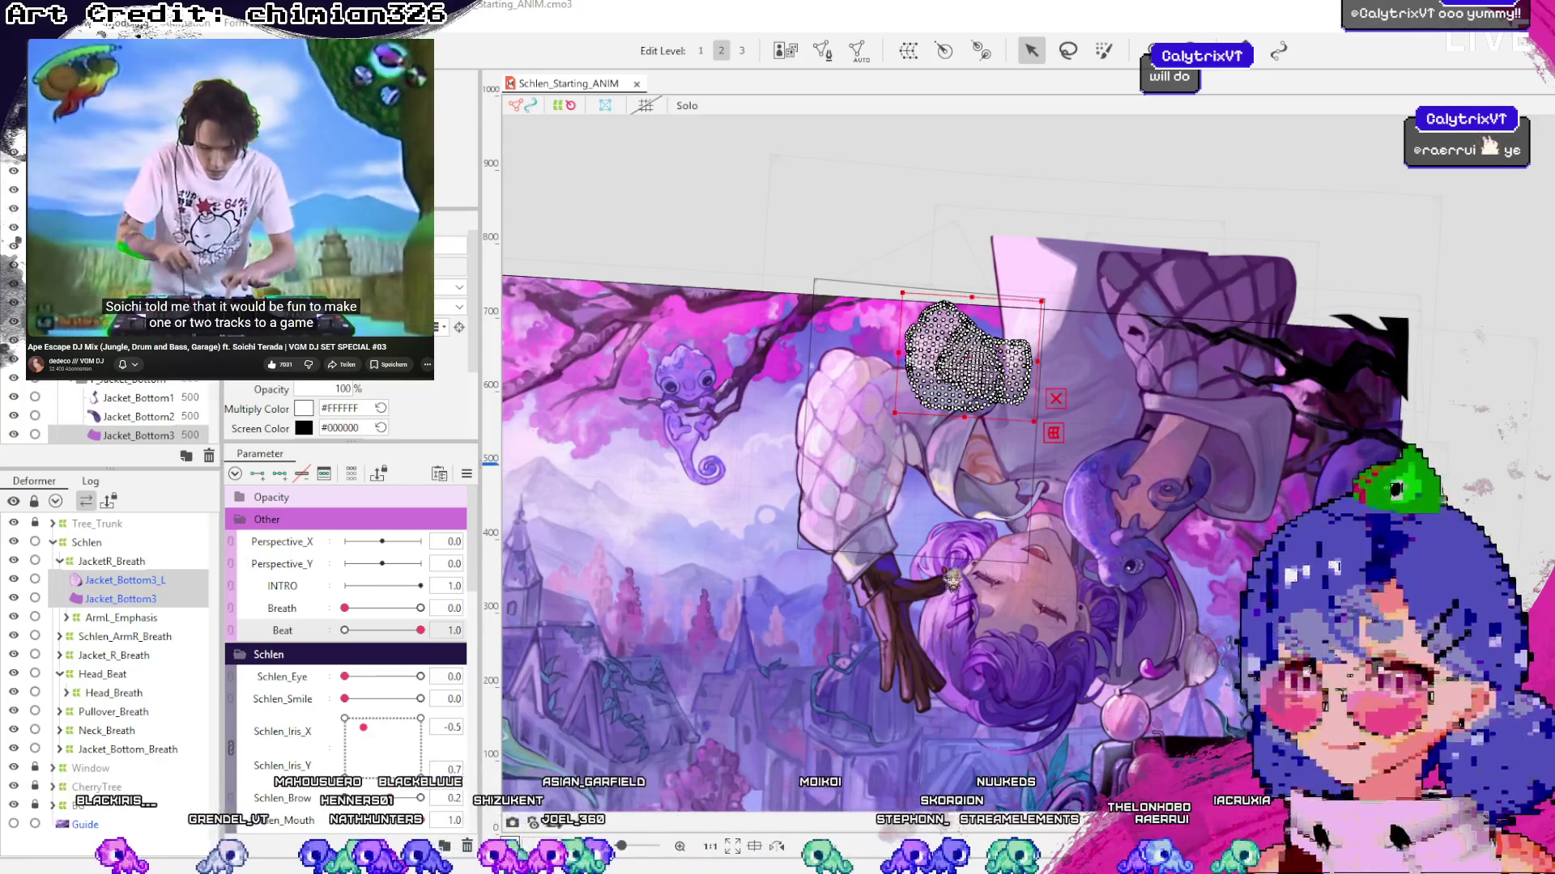
scroll(1004, 397, "up", 2)
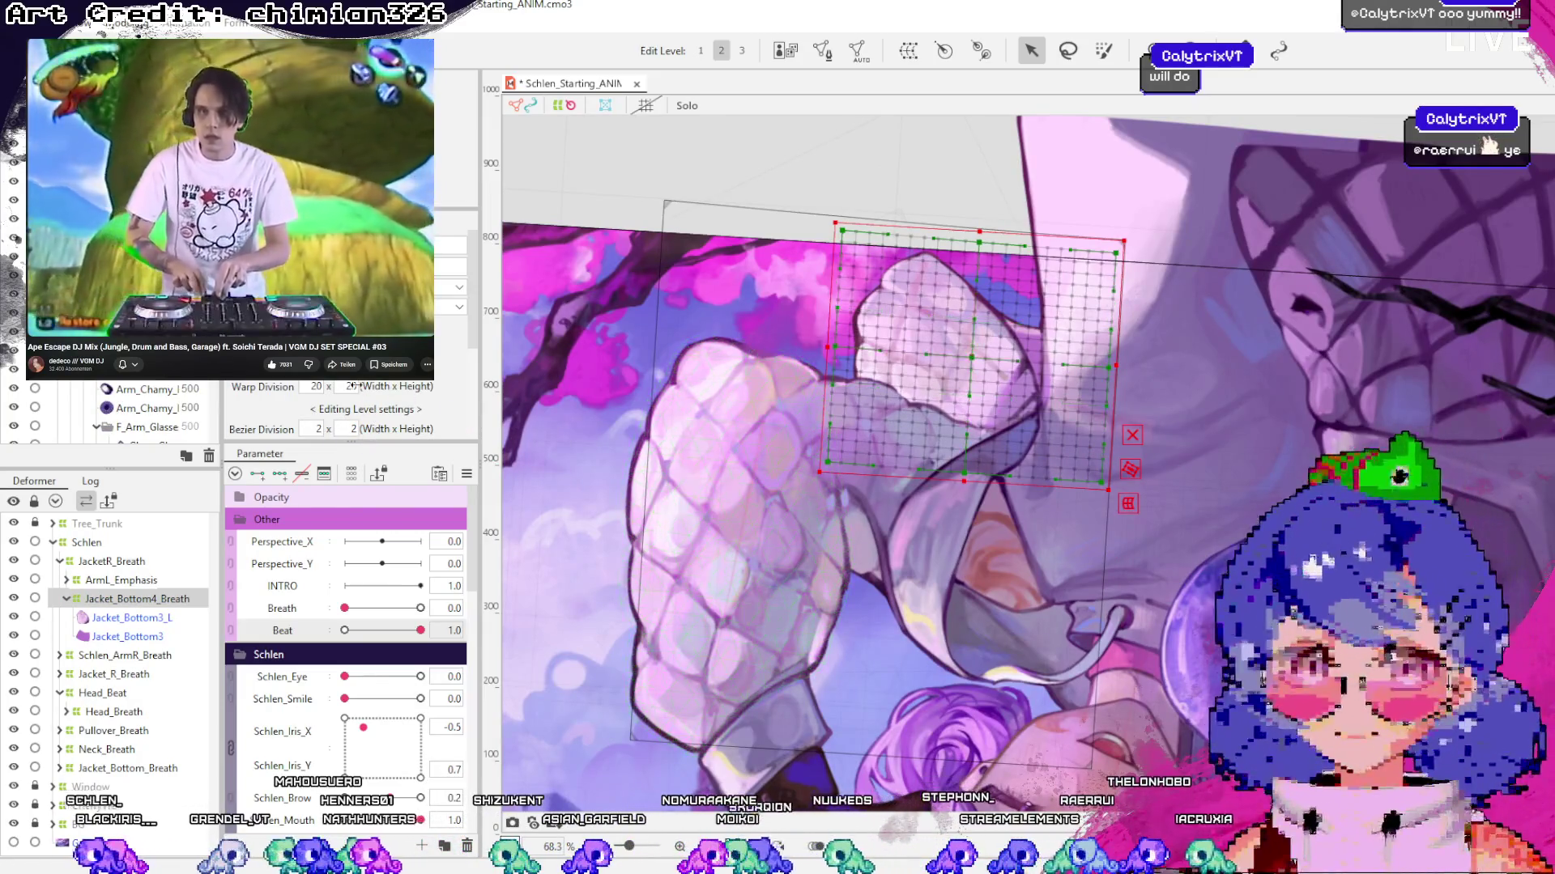
Save and scrub Beat between 0.0 and 1.0 to test Jacket_Bottom4_Beat's lower-jacket shift
left_click_drag(421, 630, 344, 630)
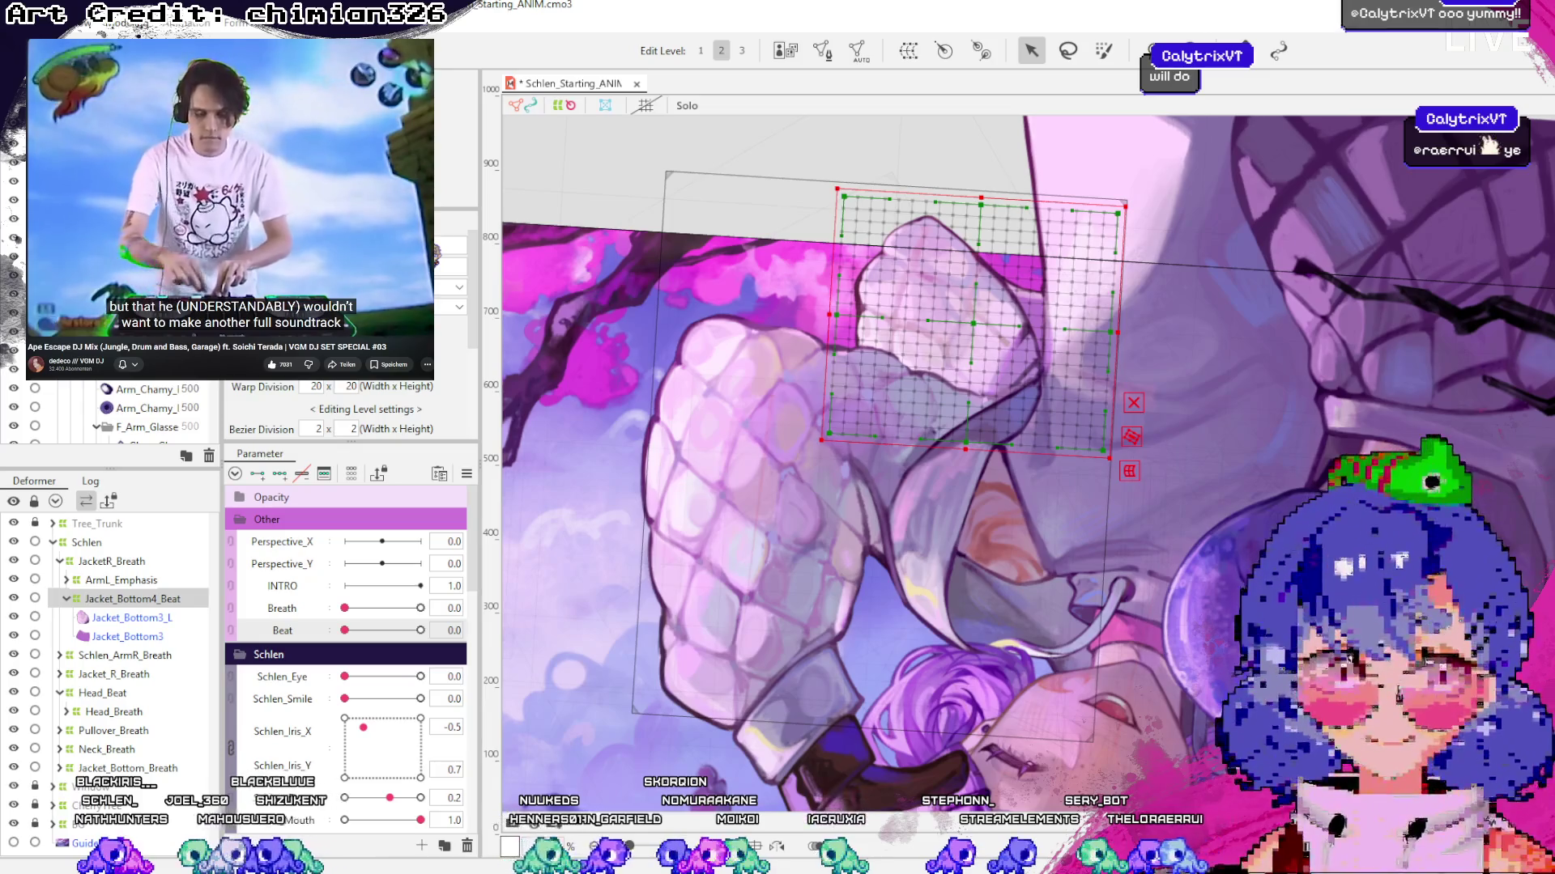
key("ctrl+s")
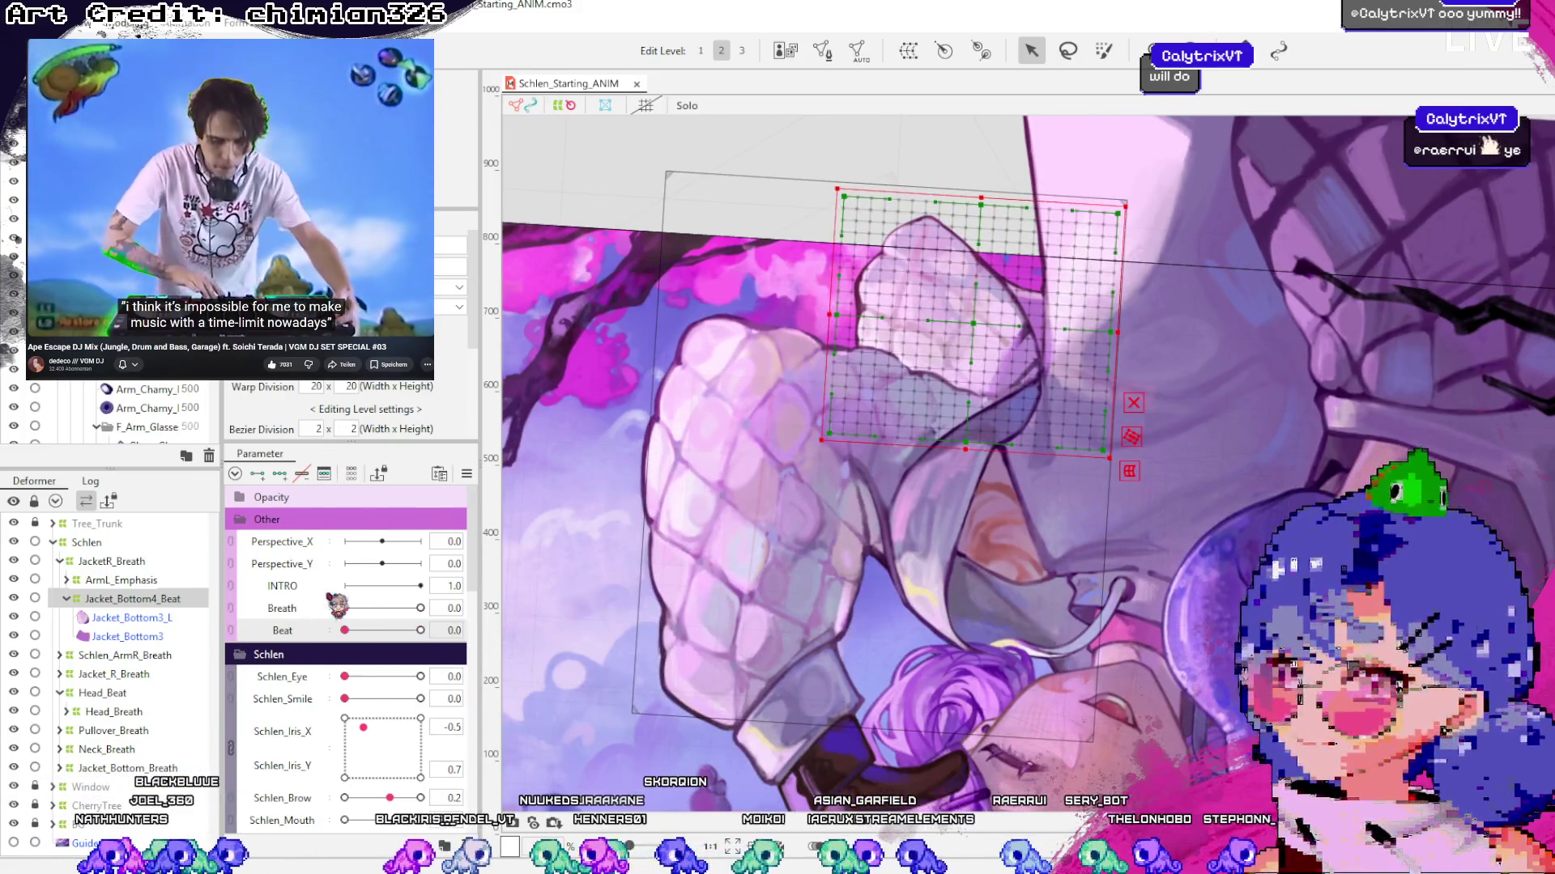
left_click_drag(344, 630, 518, 656)
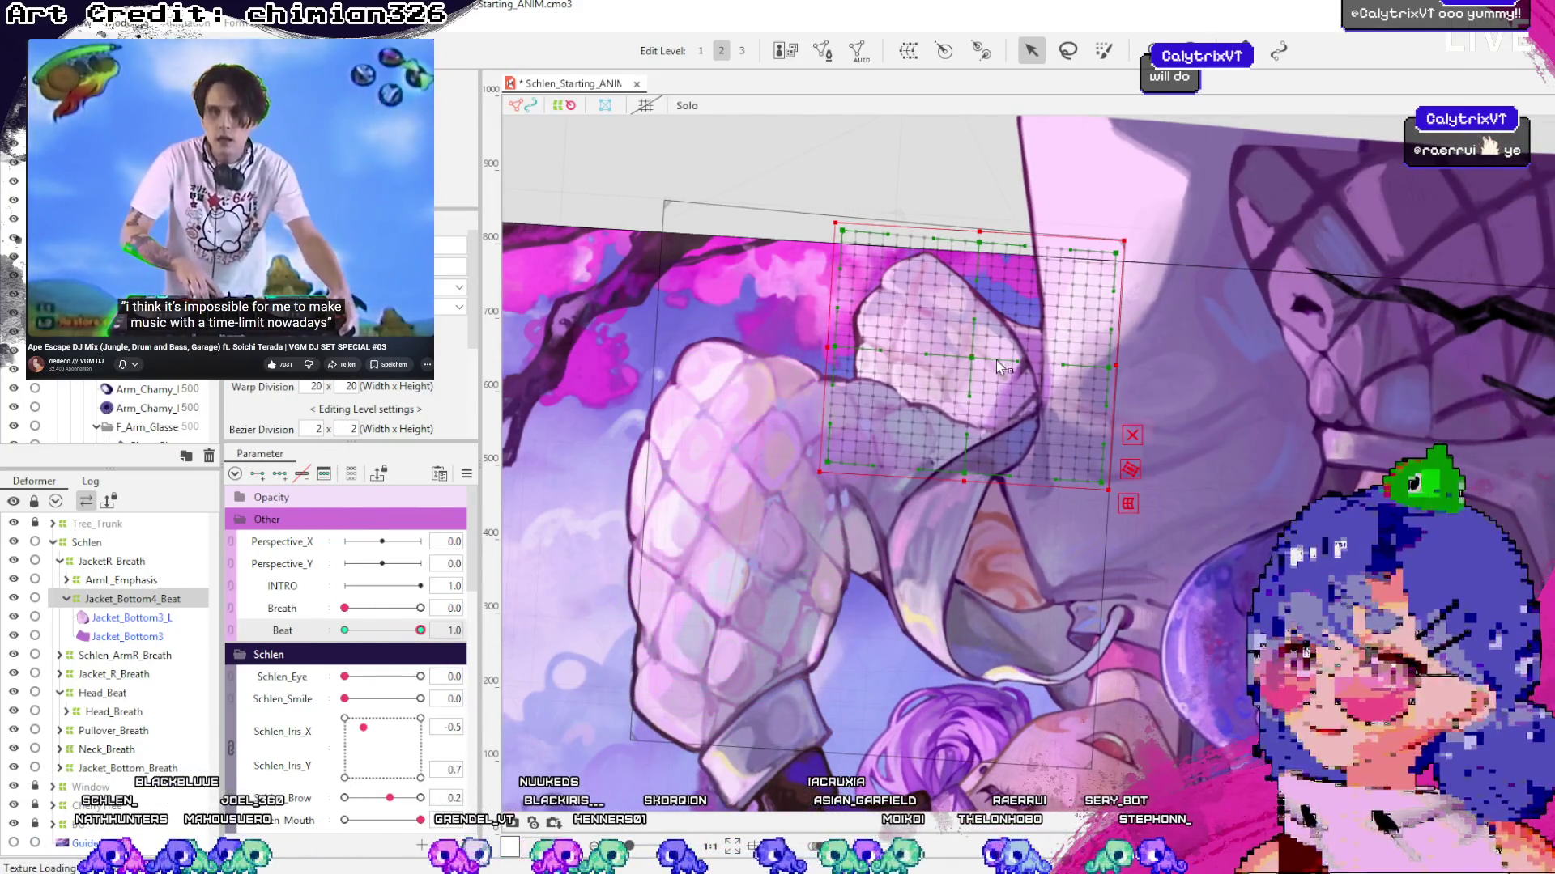
mouse_move(421, 630)
left_mouse_down()
mouse_move(382, 644)
mouse_move(726, 650)
left_mouse_up()
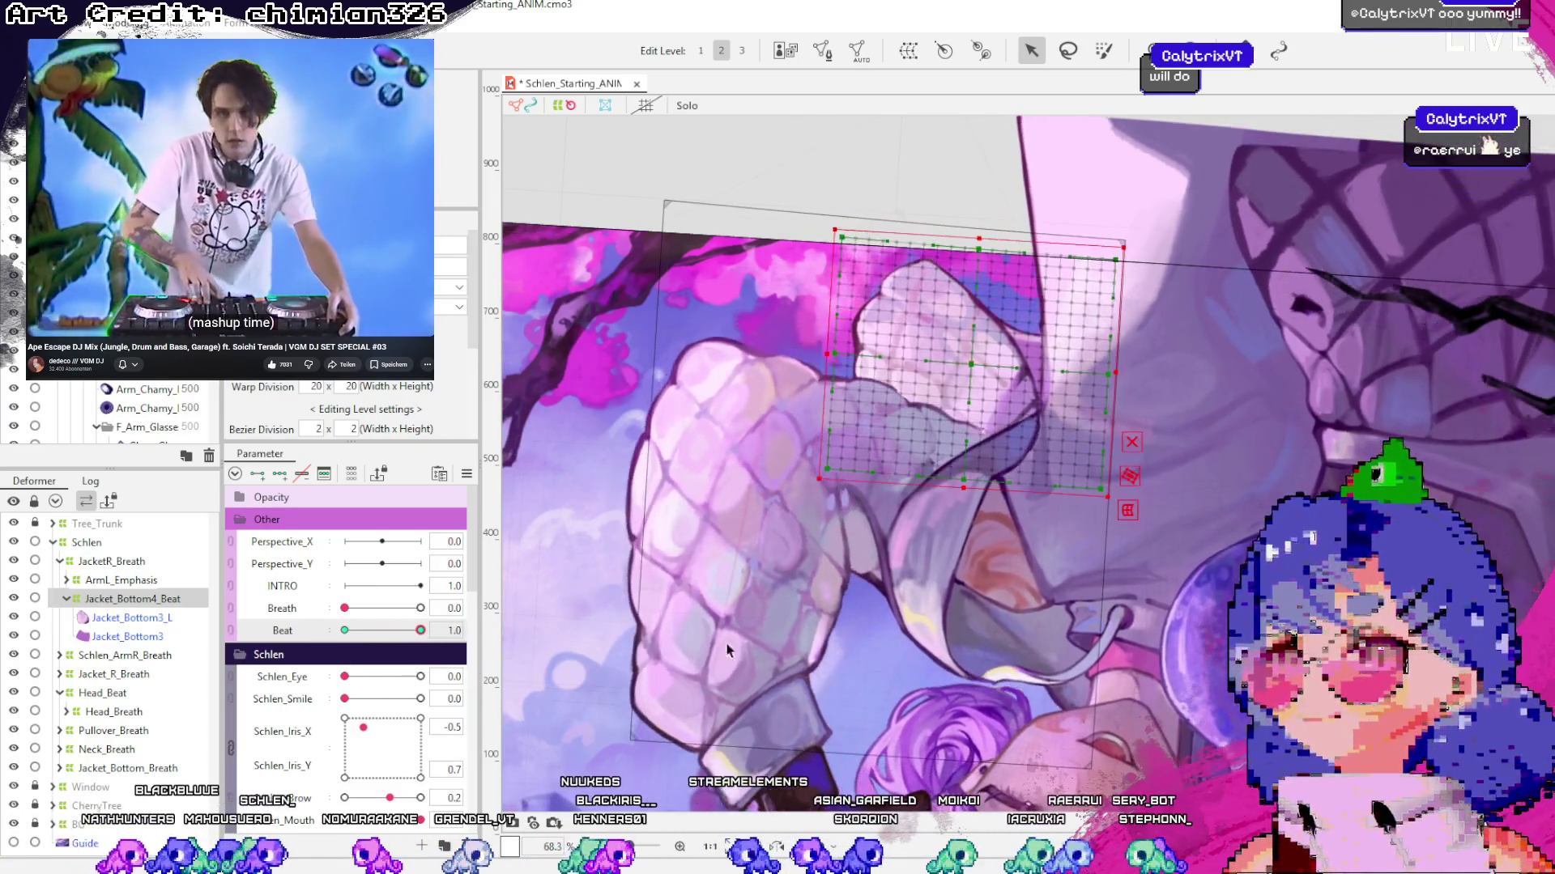
left_click(946, 382)
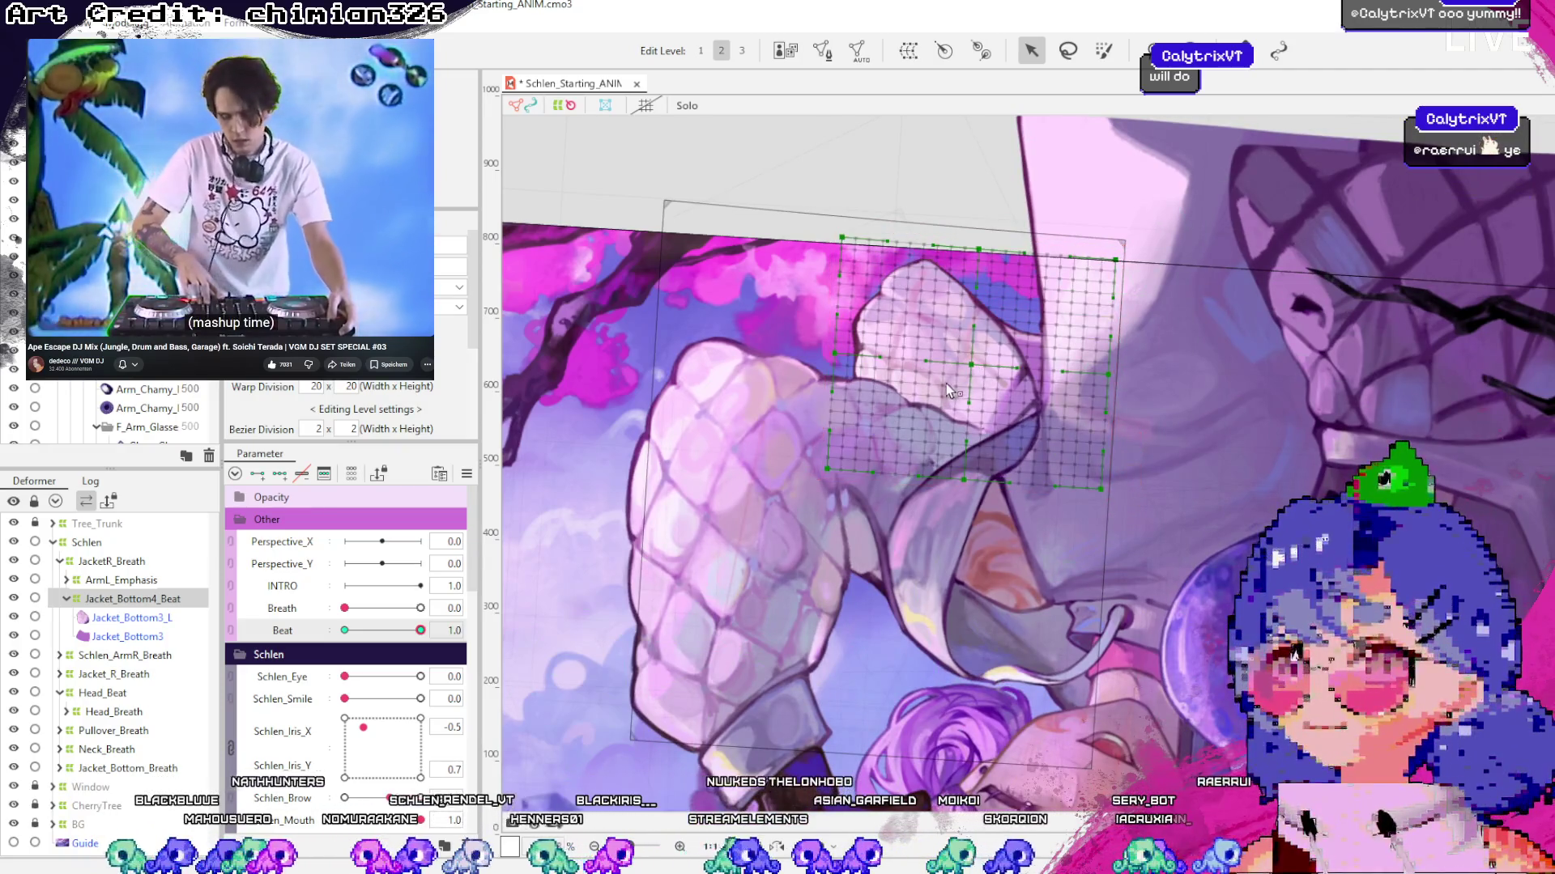
mouse_move(417, 631)
left_mouse_down()
mouse_move(364, 640)
mouse_move(423, 638)
mouse_move(348, 636)
mouse_move(426, 637)
mouse_move(97, 589)
left_mouse_up()
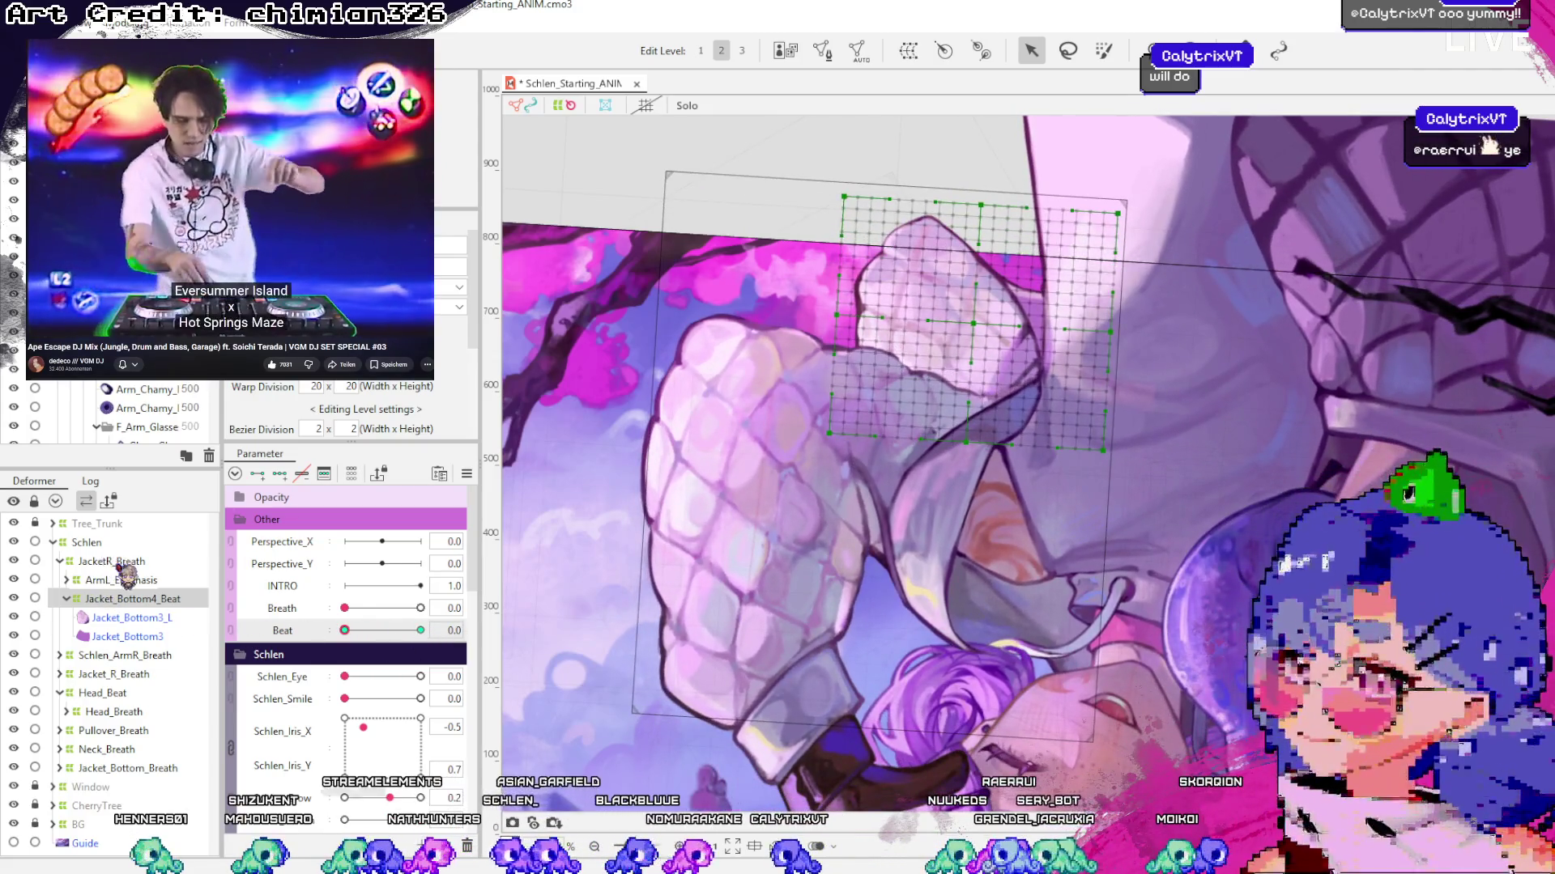
left_click(102, 694)
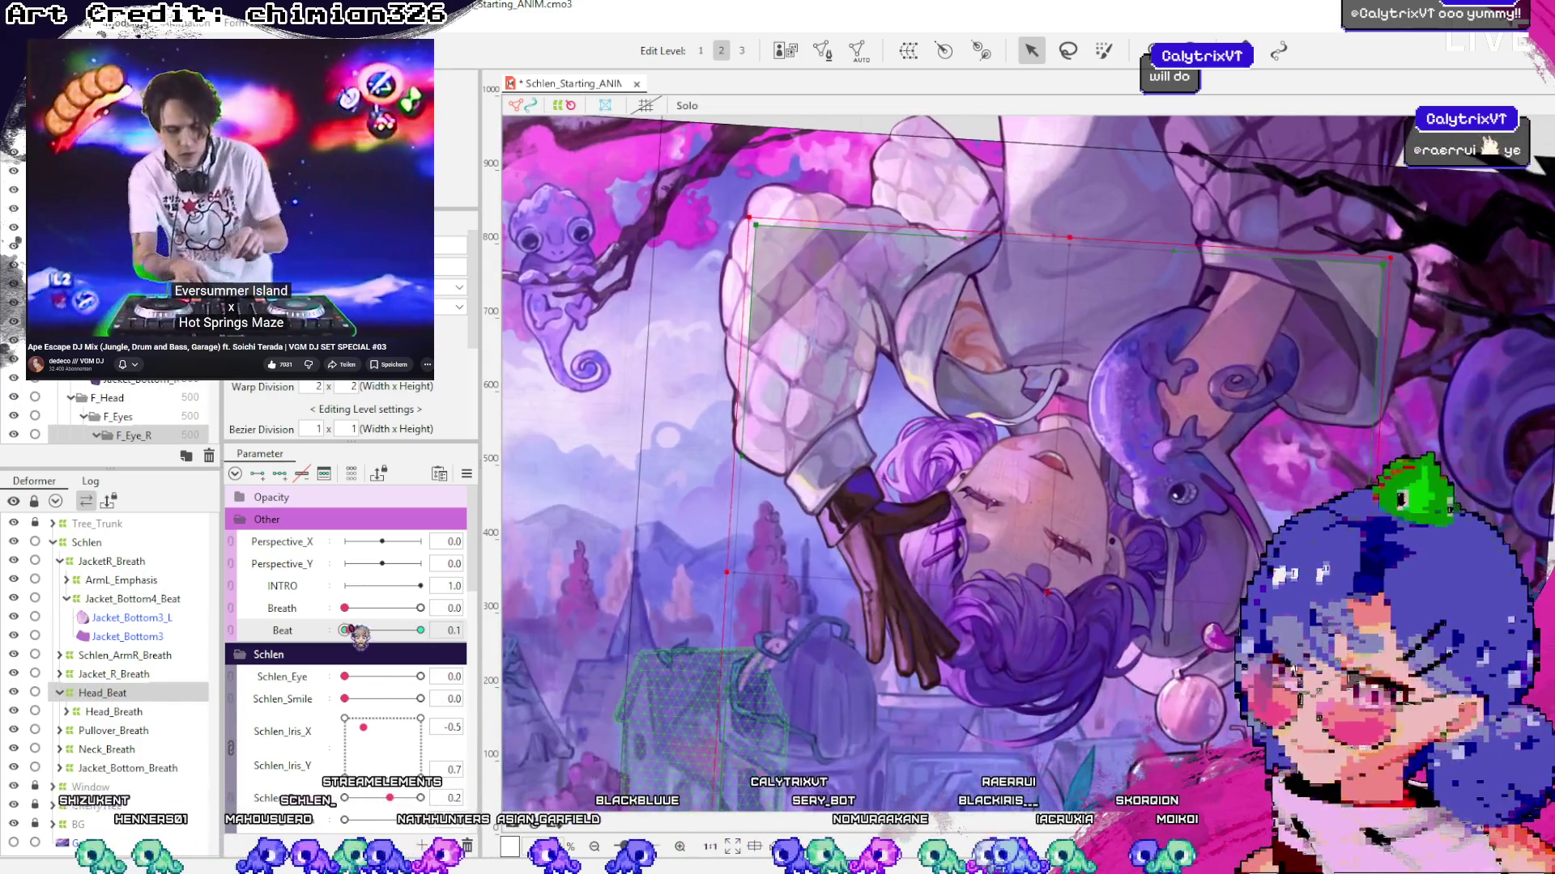
Preview the head across Beat 0.0–0.7, undo the accidental Schlen_Eye change, and save
left_click_drag(359, 637, 128, 617)
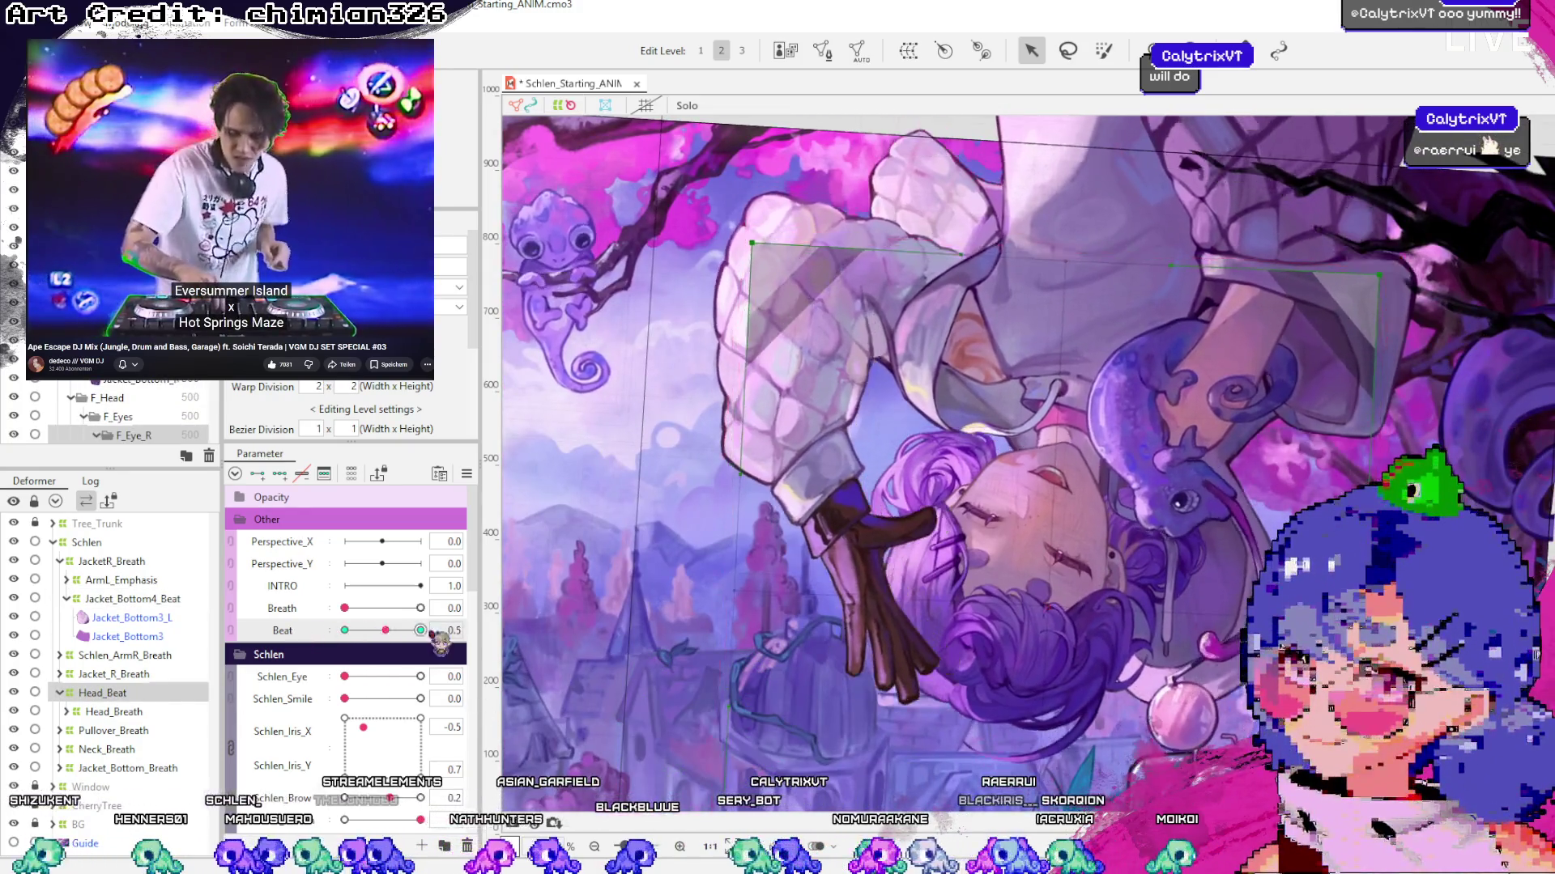
left_click(1038, 585)
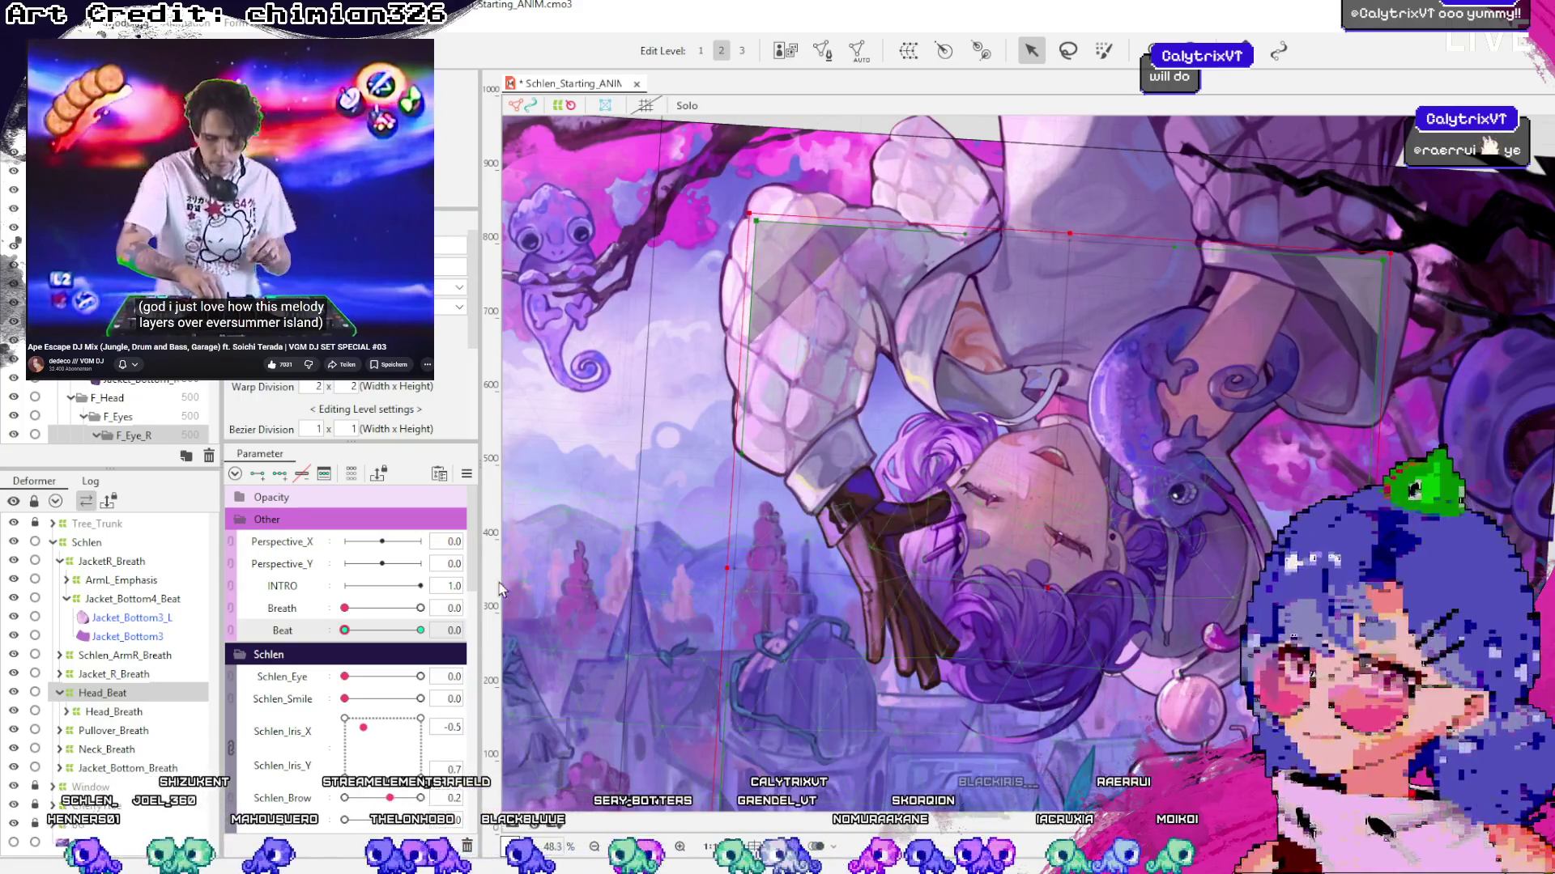
mouse_move(346, 630)
left_mouse_down()
mouse_move(437, 639)
mouse_move(349, 637)
mouse_move(497, 690)
left_mouse_up()
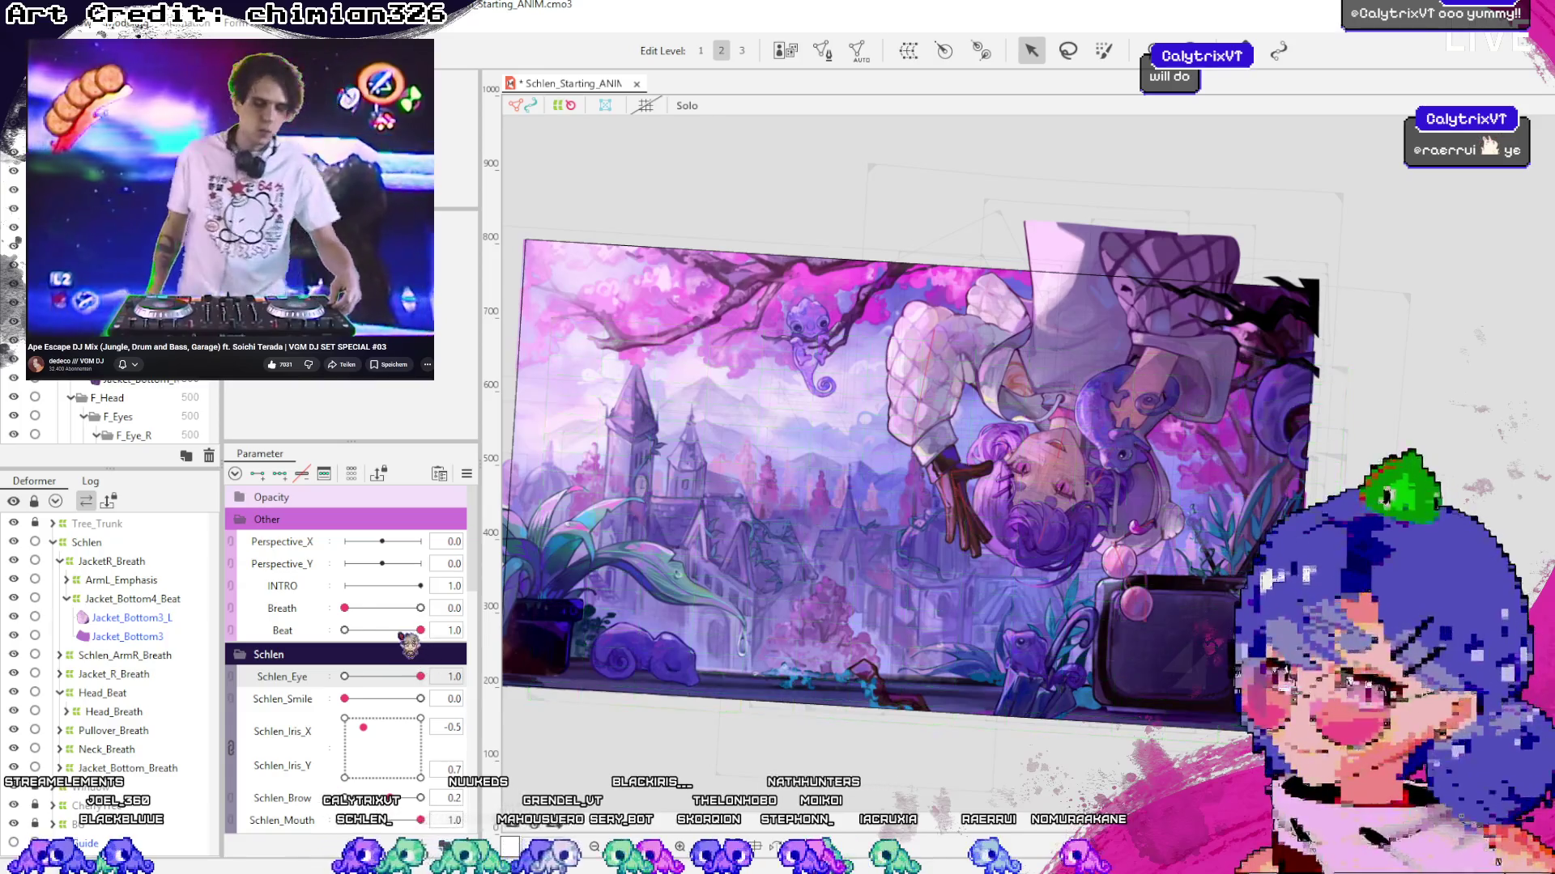
left_click_drag(411, 640, 344, 636)
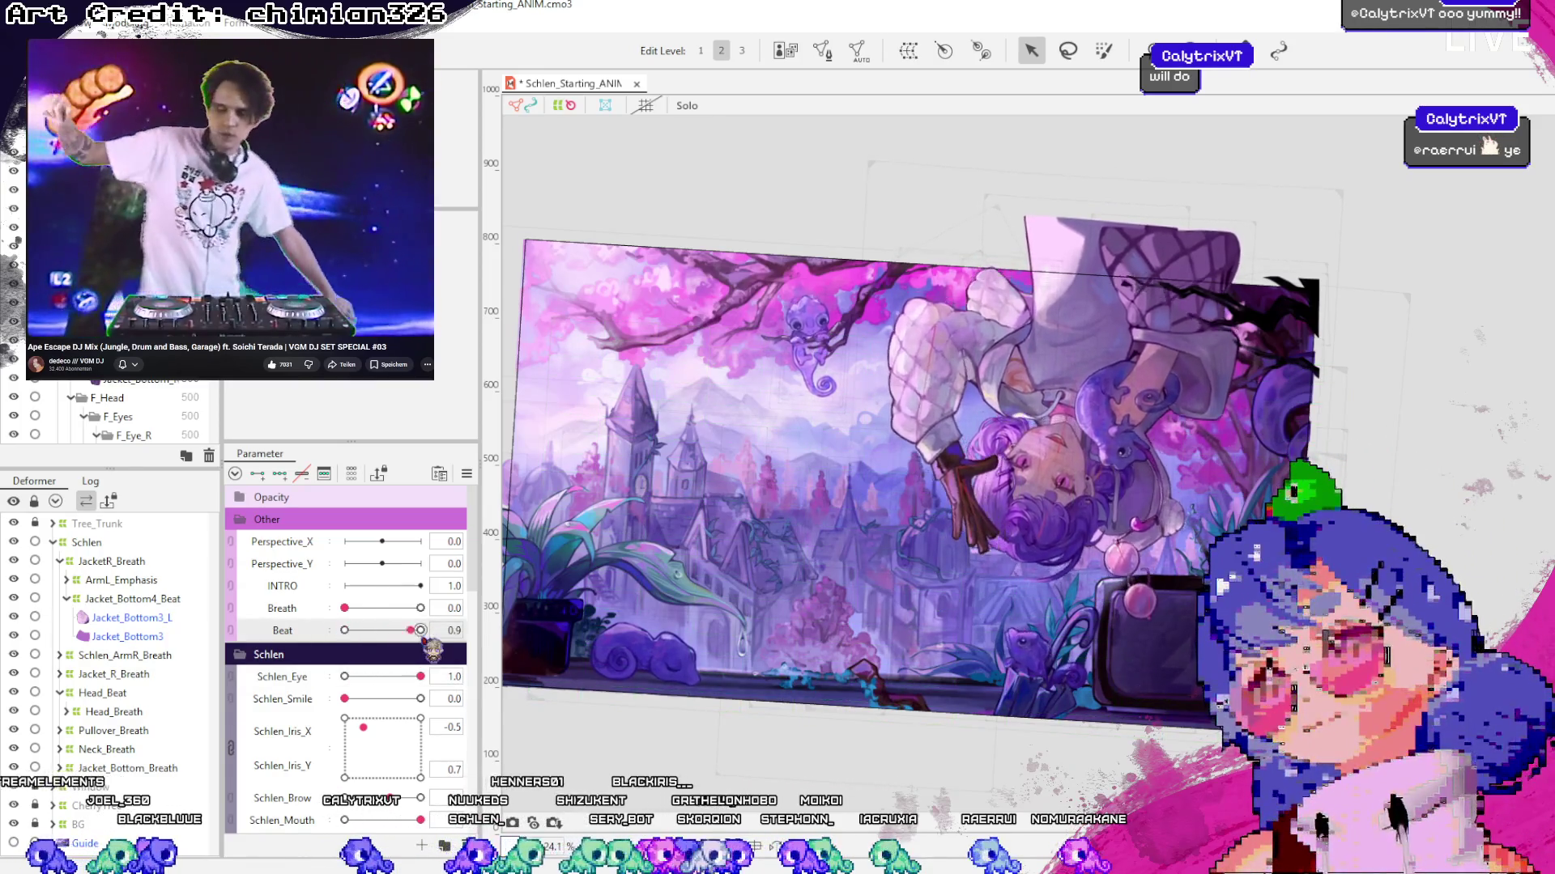
key("ctrl+z")
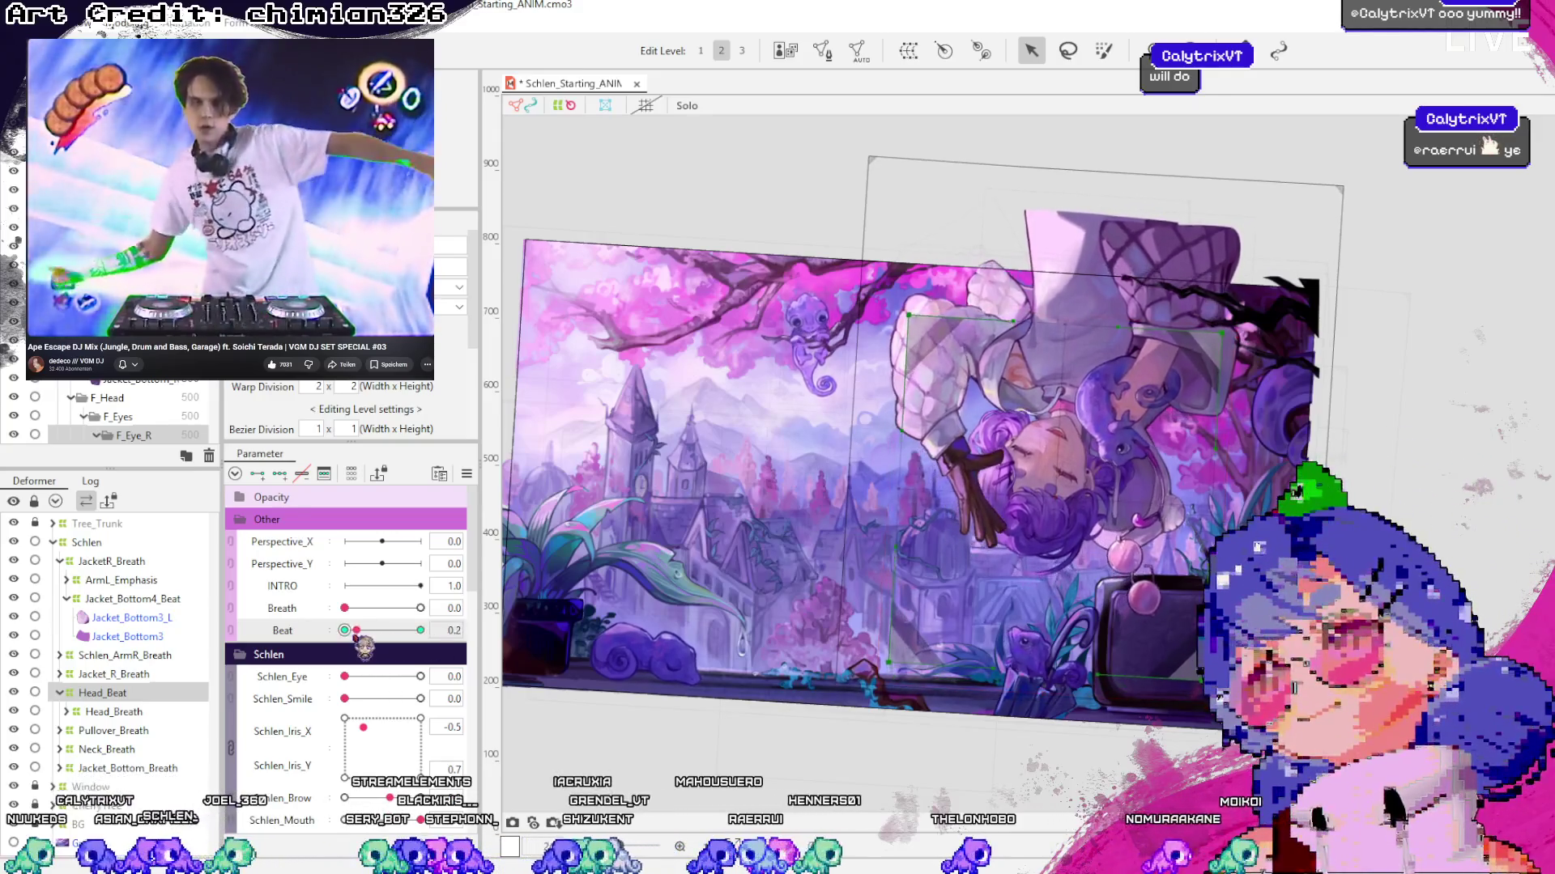
mouse_move(421, 631)
left_mouse_down()
mouse_move(359, 640)
mouse_move(435, 650)
left_mouse_up()
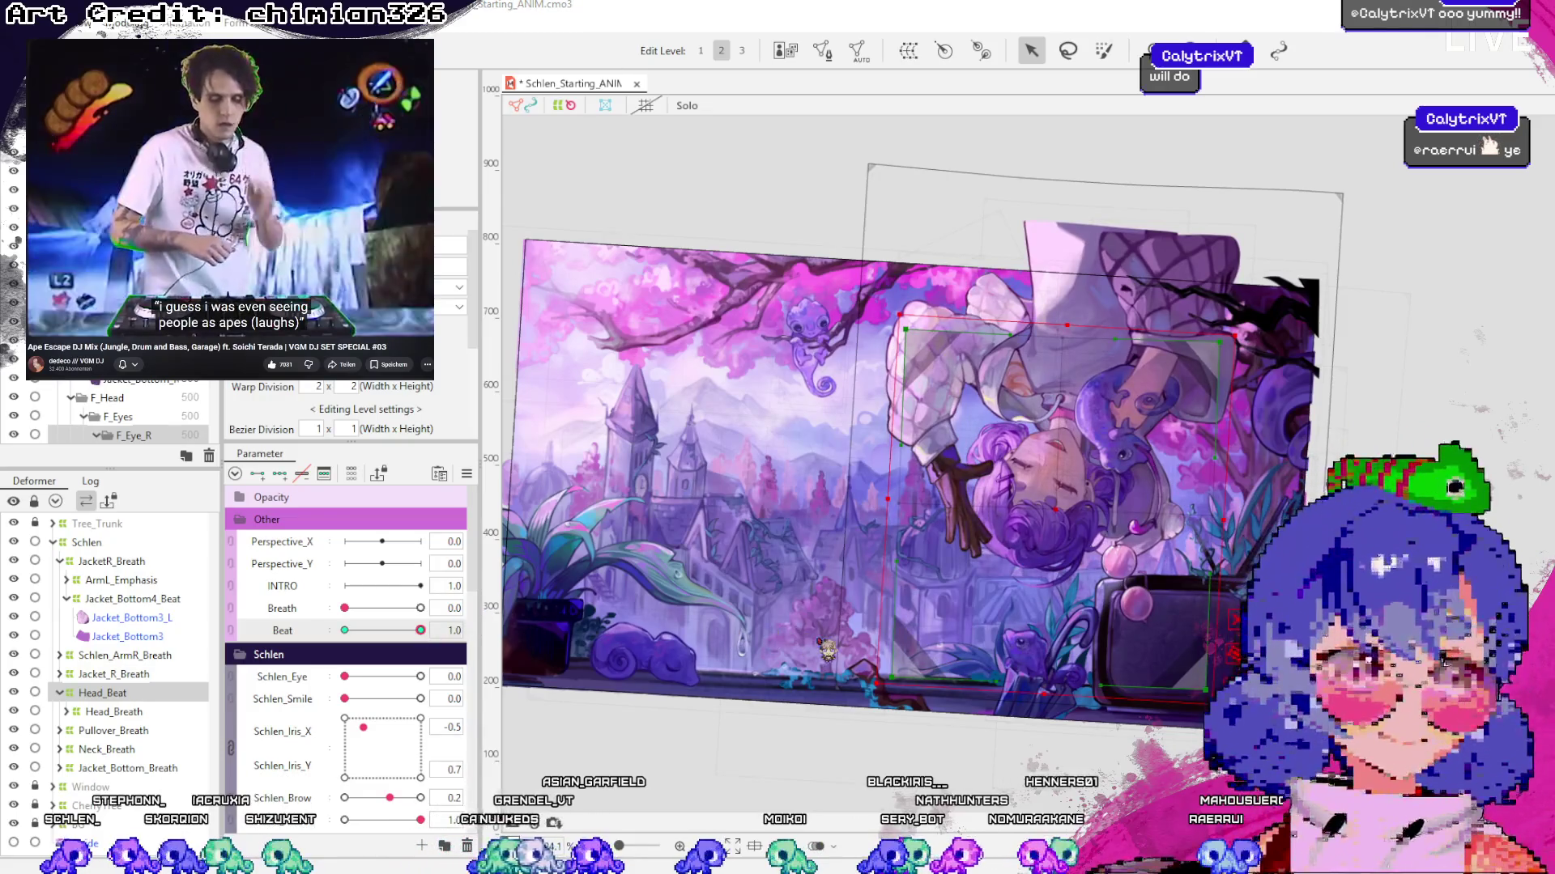
key("ctrl+s")
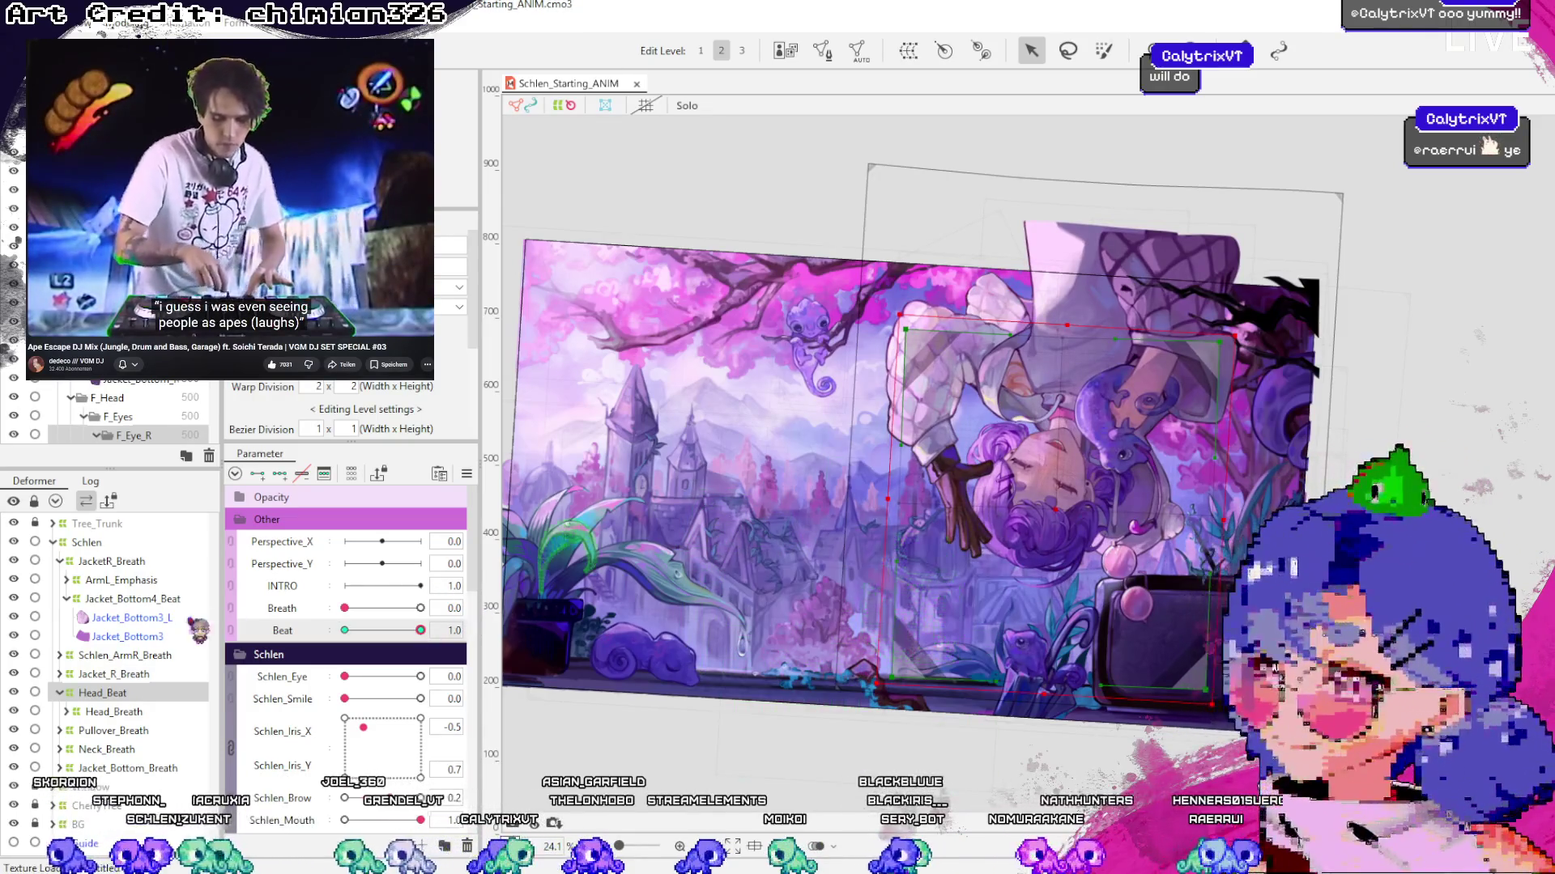
Select the Jacket_Bottom3 sleeve mesh and compare its pose at Beat 0 and 1.0
left_click(1001, 309)
scroll(1063, 313, "up", 2)
scroll(1061, 308, "up", 4)
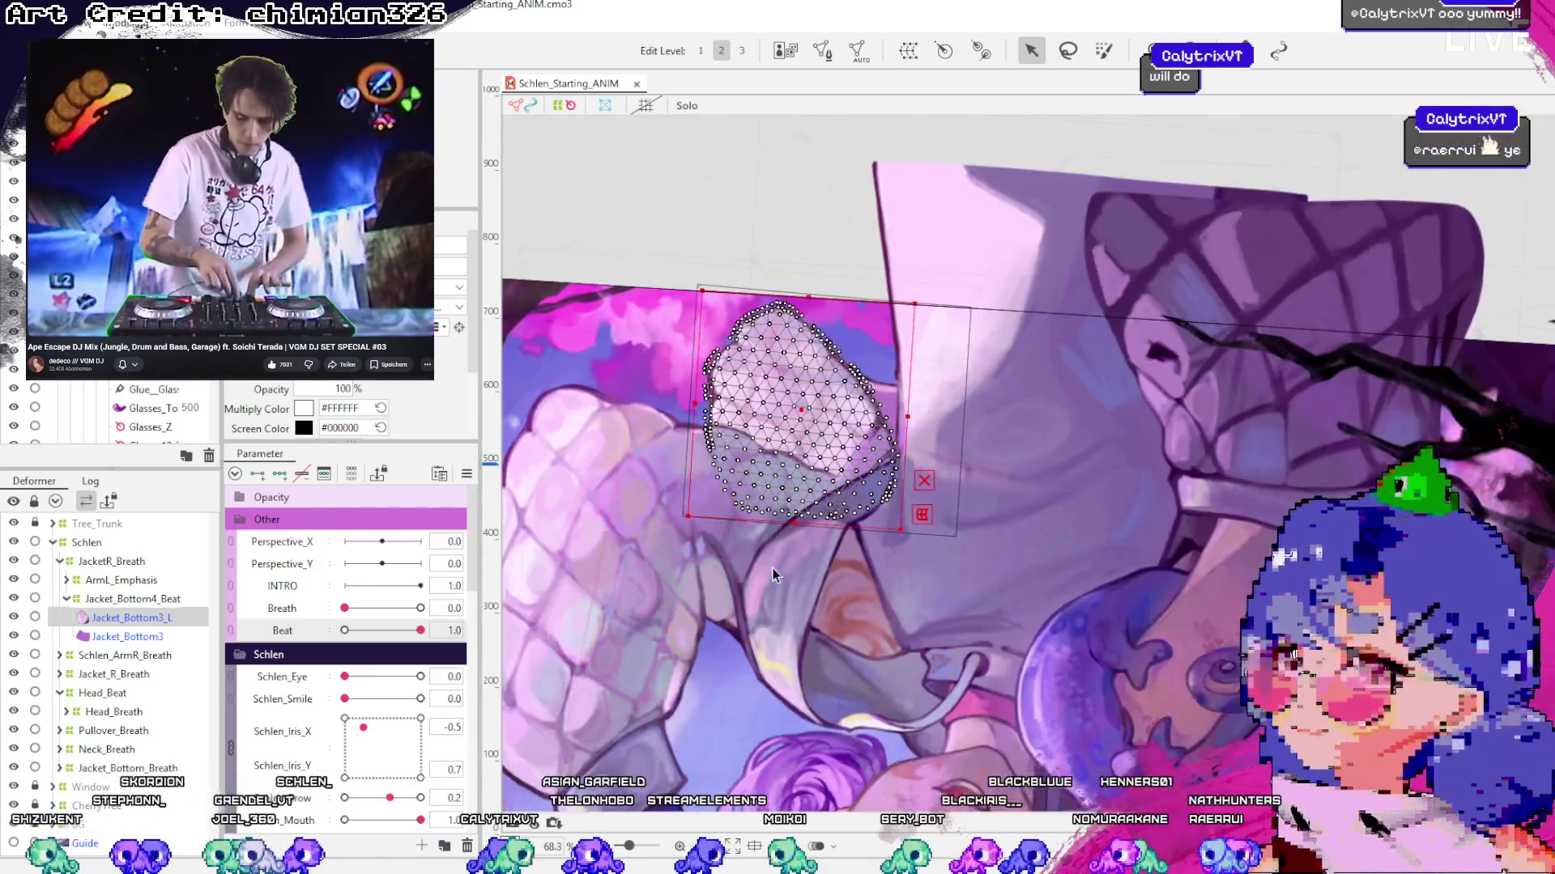
mouse_move(422, 634)
left_mouse_down()
mouse_move(349, 633)
mouse_move(420, 634)
left_mouse_up()
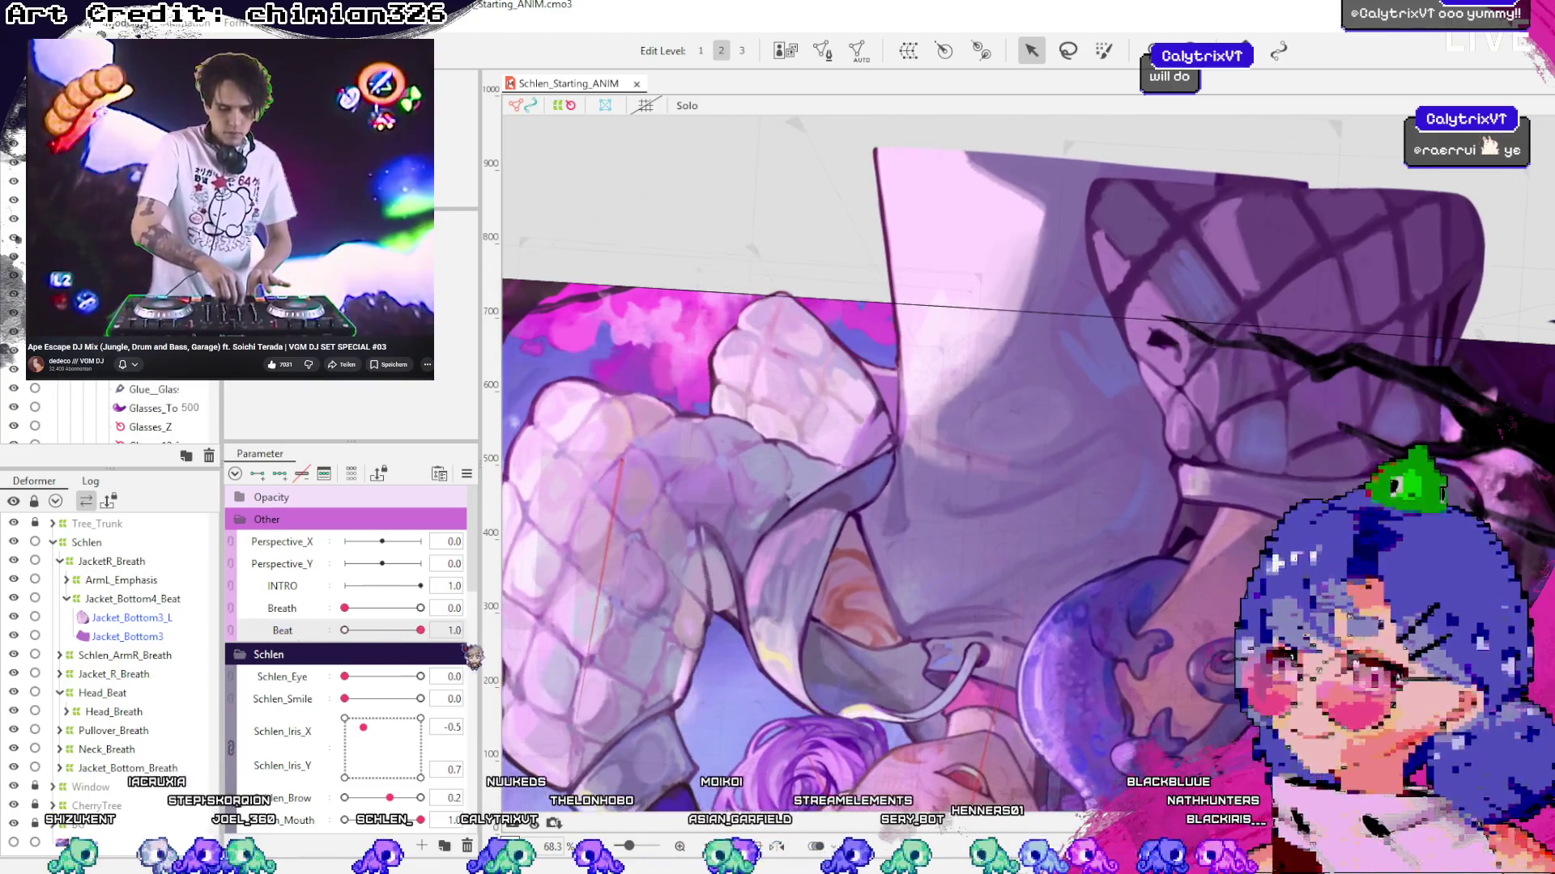
left_click(186, 636)
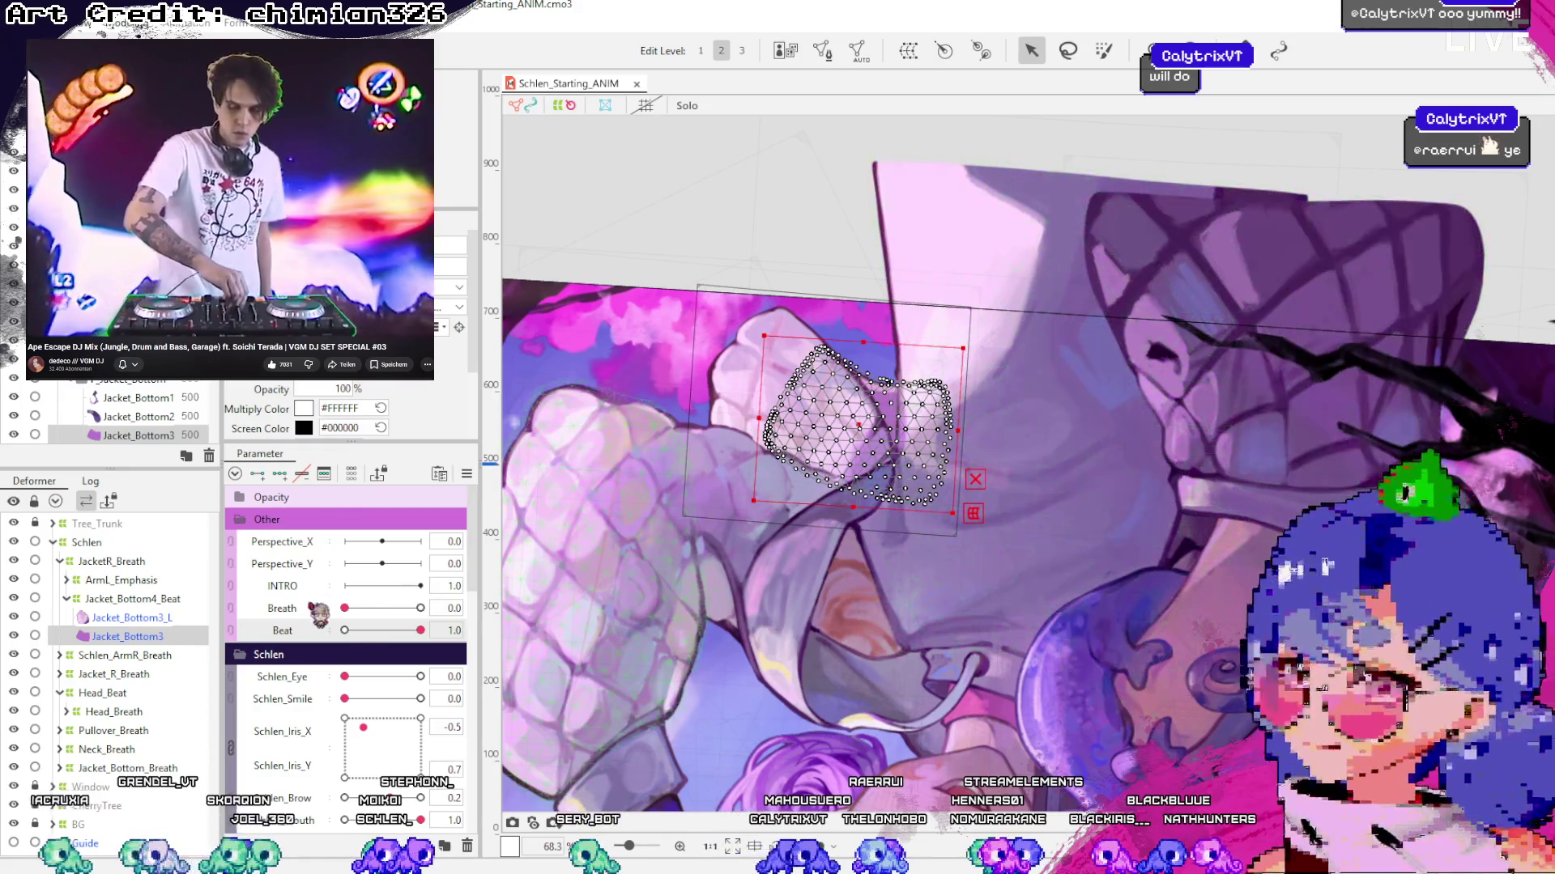
mouse_move(373, 630)
left_mouse_down()
mouse_move(344, 631)
mouse_move(420, 631)
left_mouse_up()
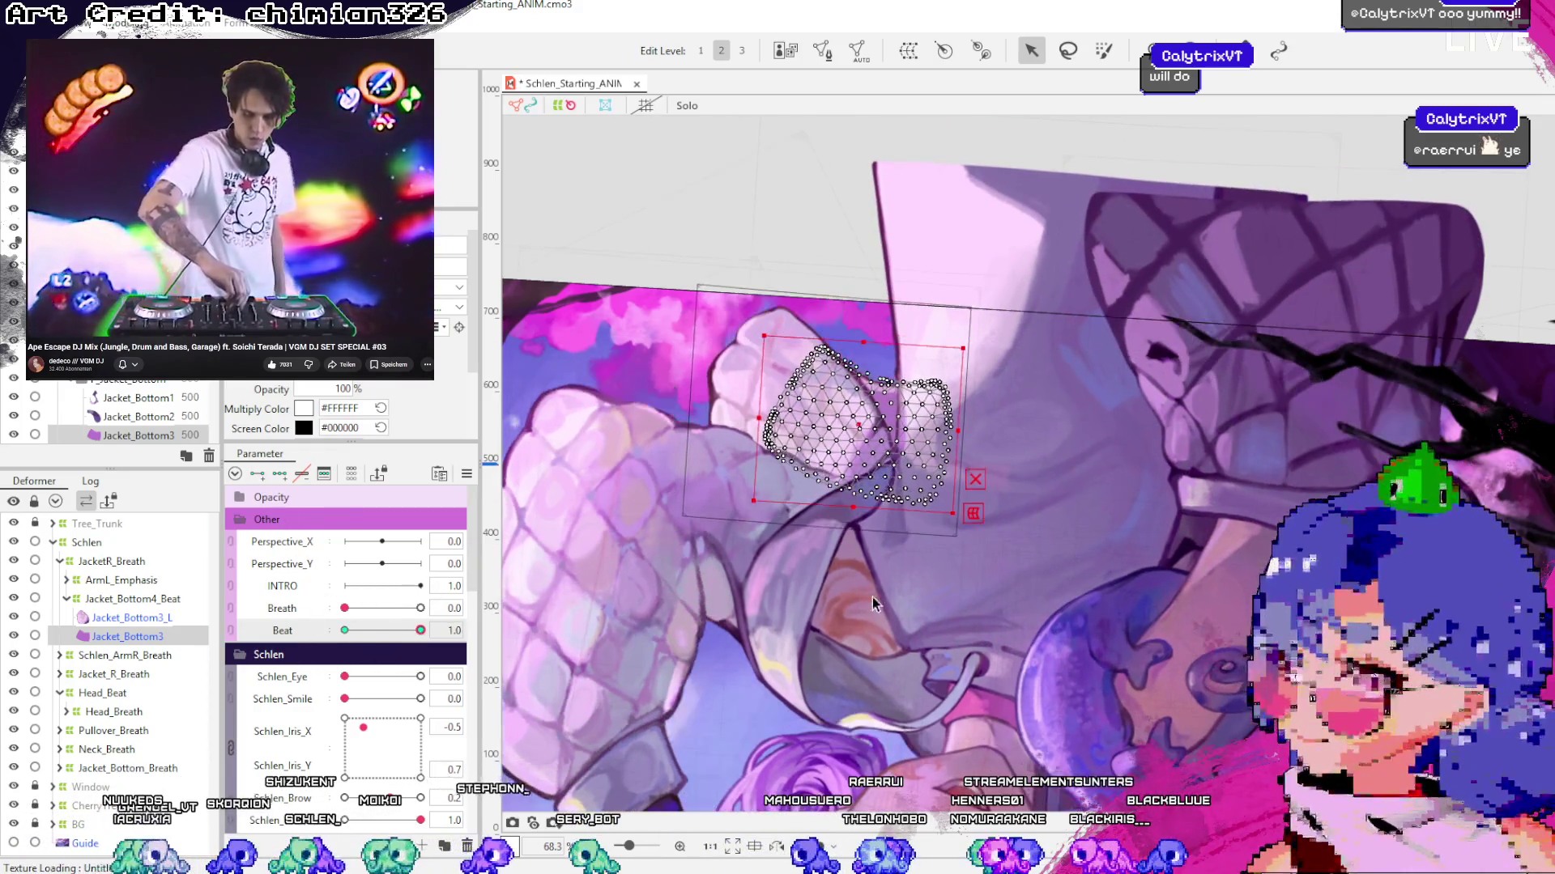
Nudge the sleeve mesh slightly upward at the Beat key, brush-select its right-half vertices, and scrub Beat
left_click_drag(865, 415, 860, 405)
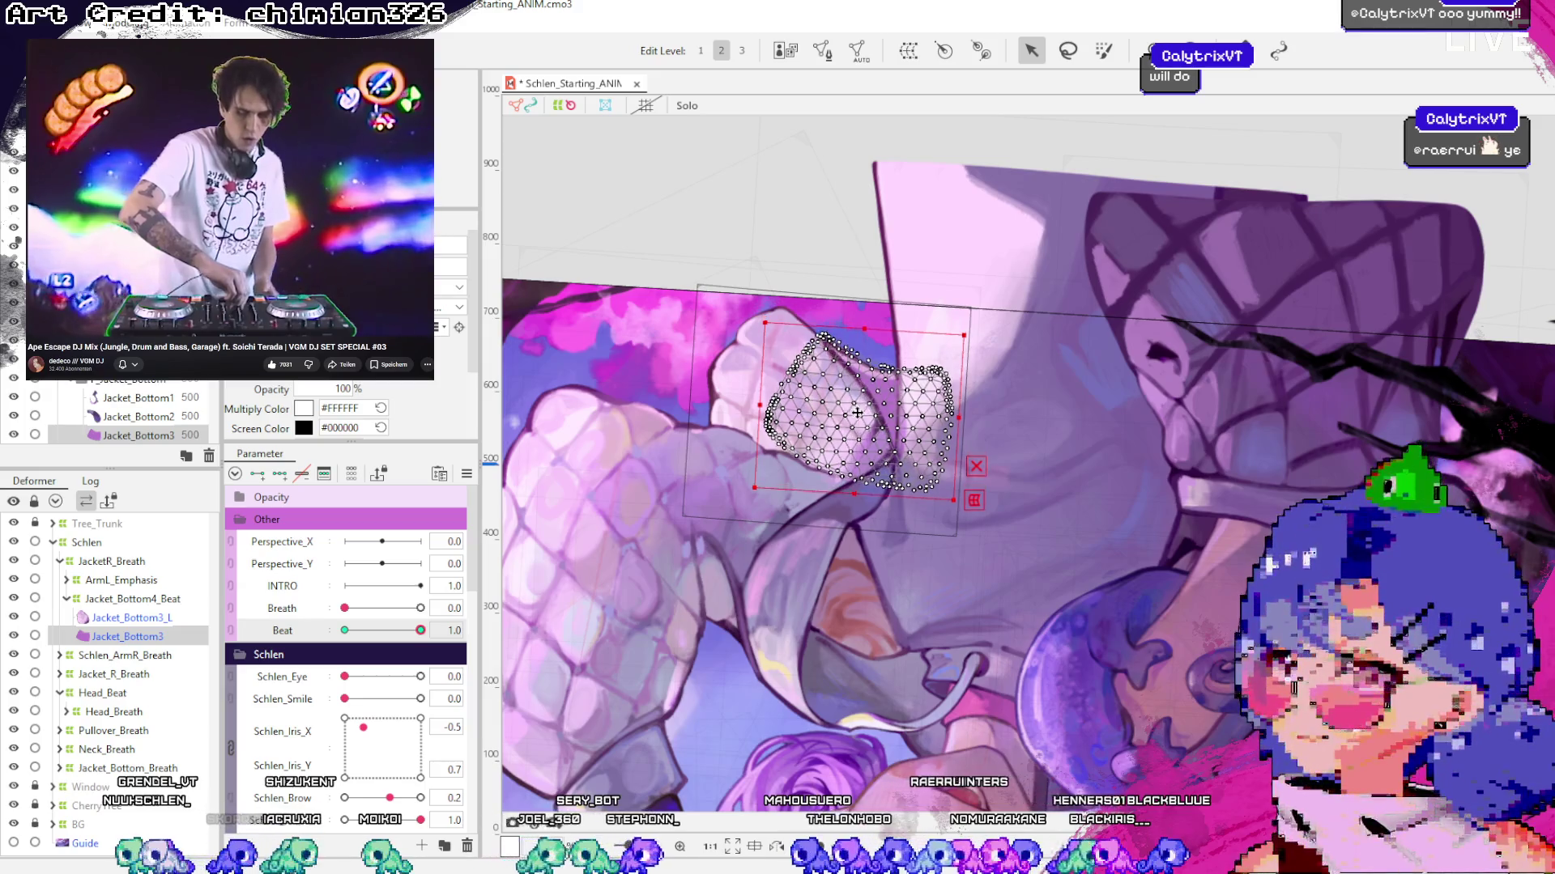
mouse_move(420, 631)
left_mouse_down()
mouse_move(344, 631)
mouse_move(420, 630)
left_mouse_up()
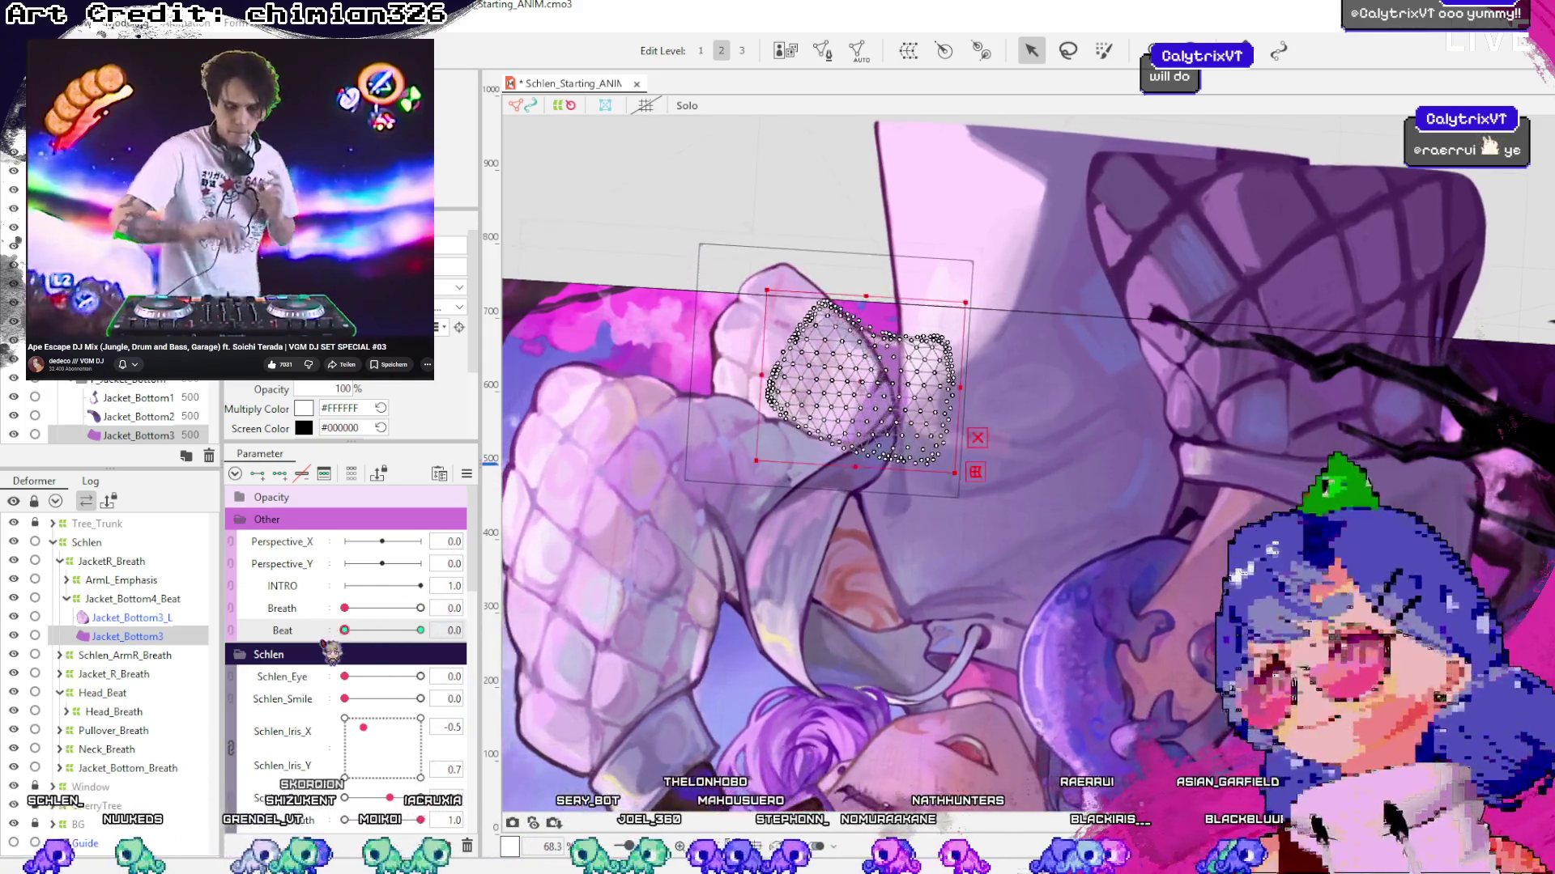
key("b")
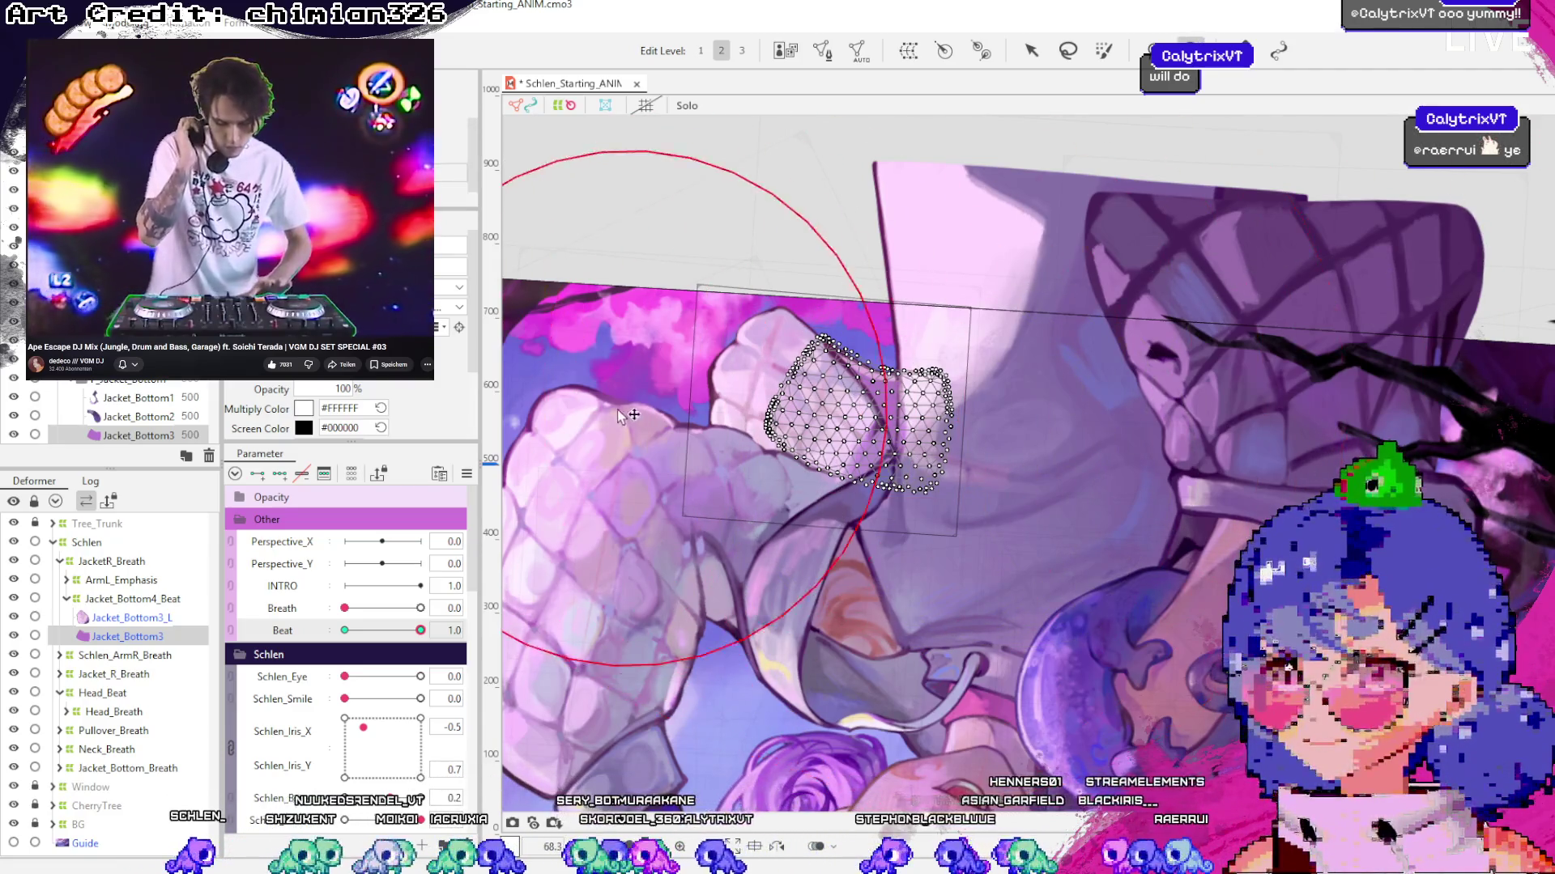
mouse_move(996, 445)
left_mouse_down()
mouse_move(971, 433)
mouse_move(940, 454)
left_mouse_up()
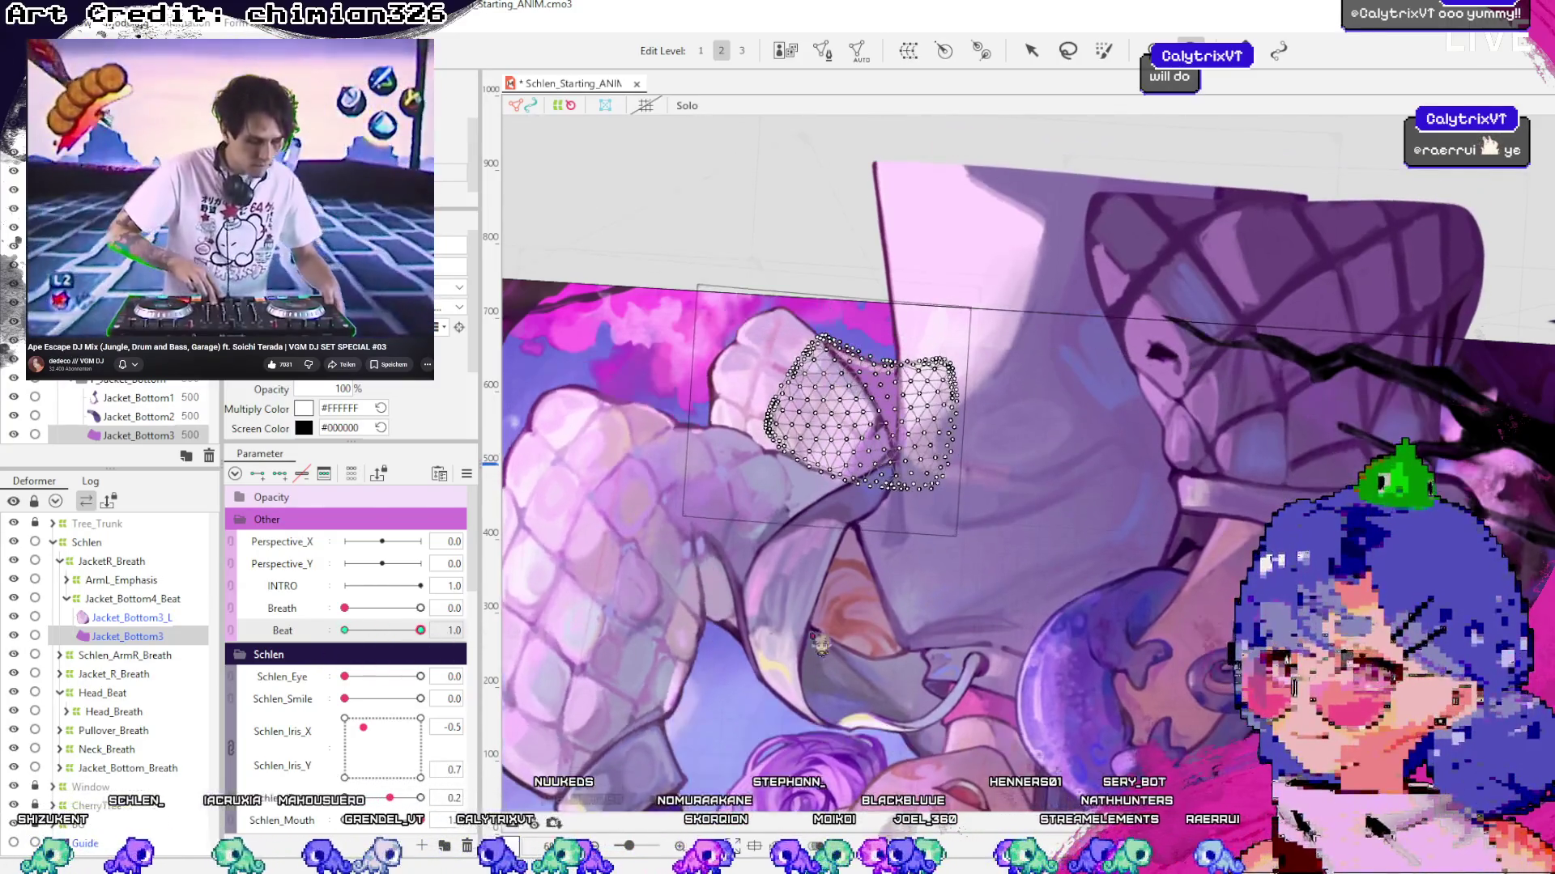
left_click(1030, 50)
mouse_move(420, 630)
left_mouse_down()
mouse_move(306, 632)
mouse_move(437, 630)
mouse_move(332, 639)
mouse_move(421, 632)
left_mouse_up()
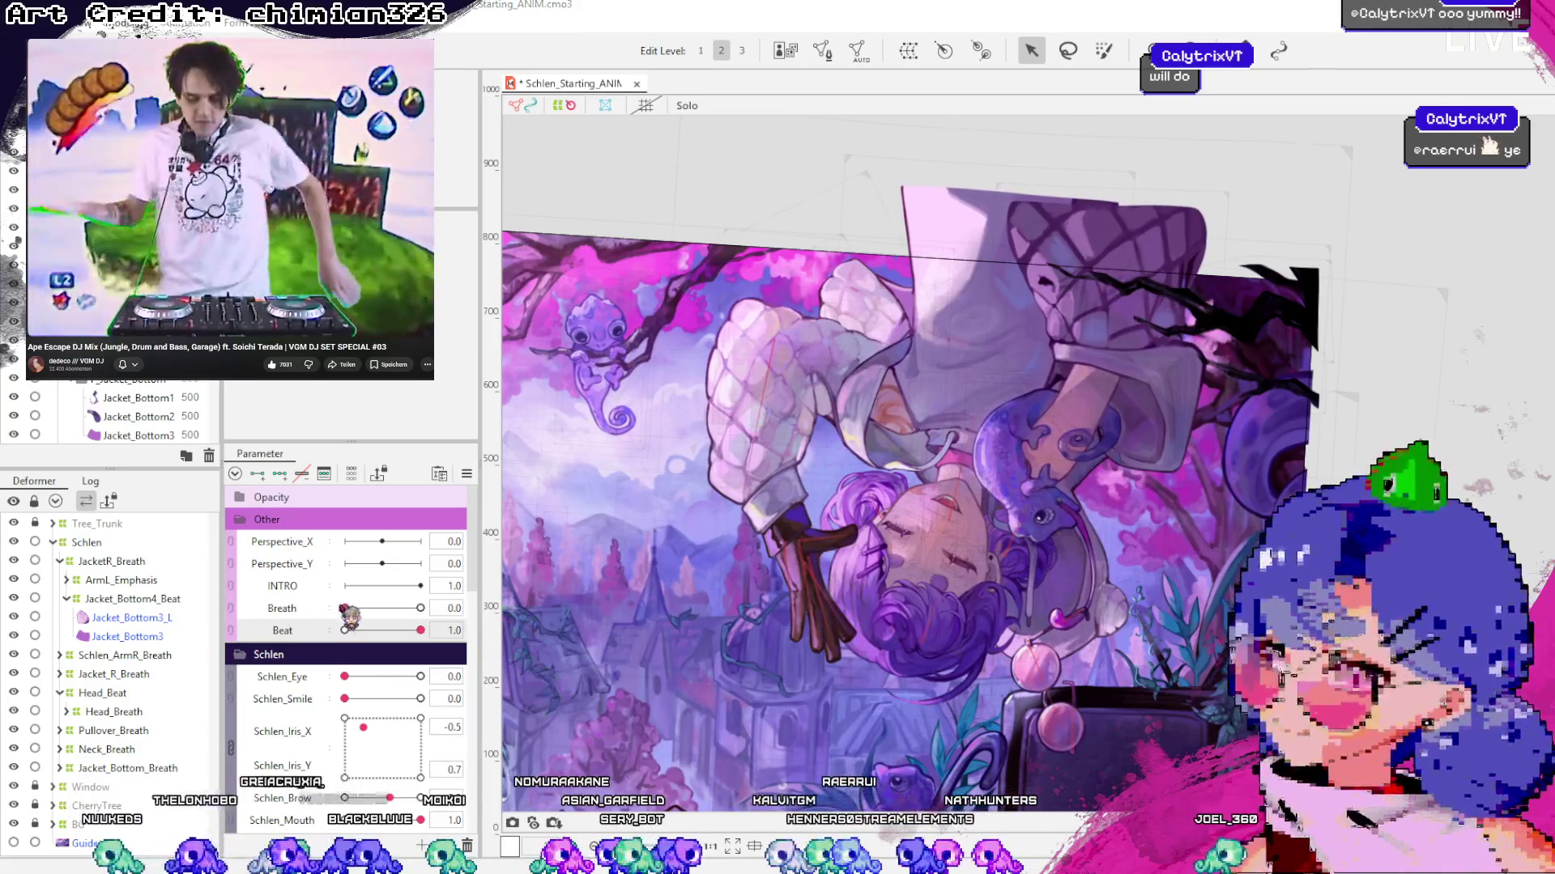
Collapse the JacketR_Breath group and pick the Neck_Skin mesh in the Deformer tree
left_click(112, 561)
left_click(59, 561)
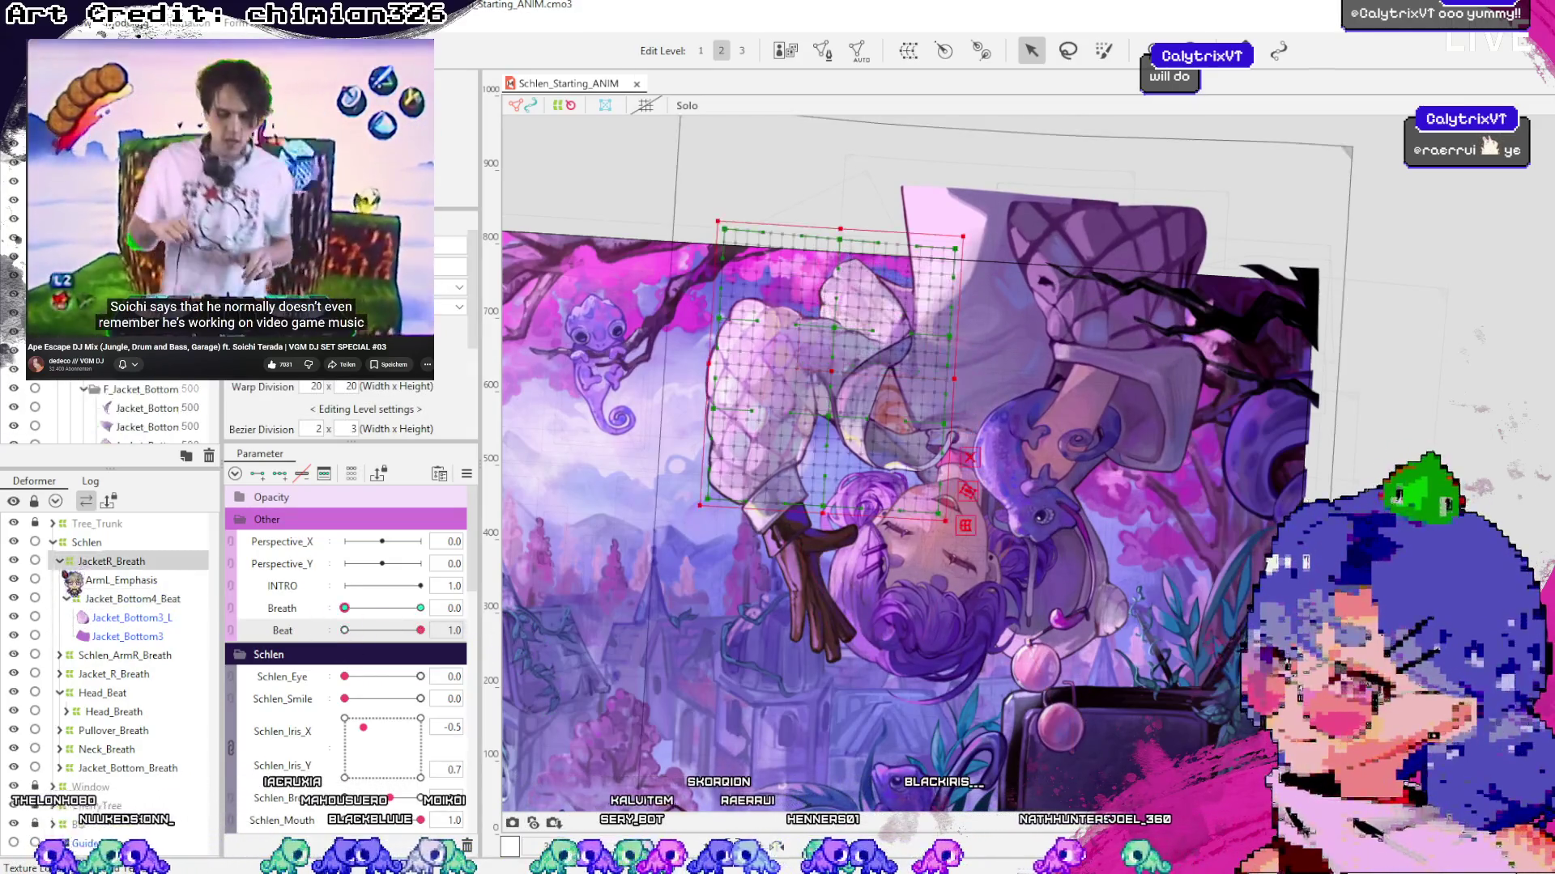
left_click(939, 458)
scroll(955, 454, "up", 3)
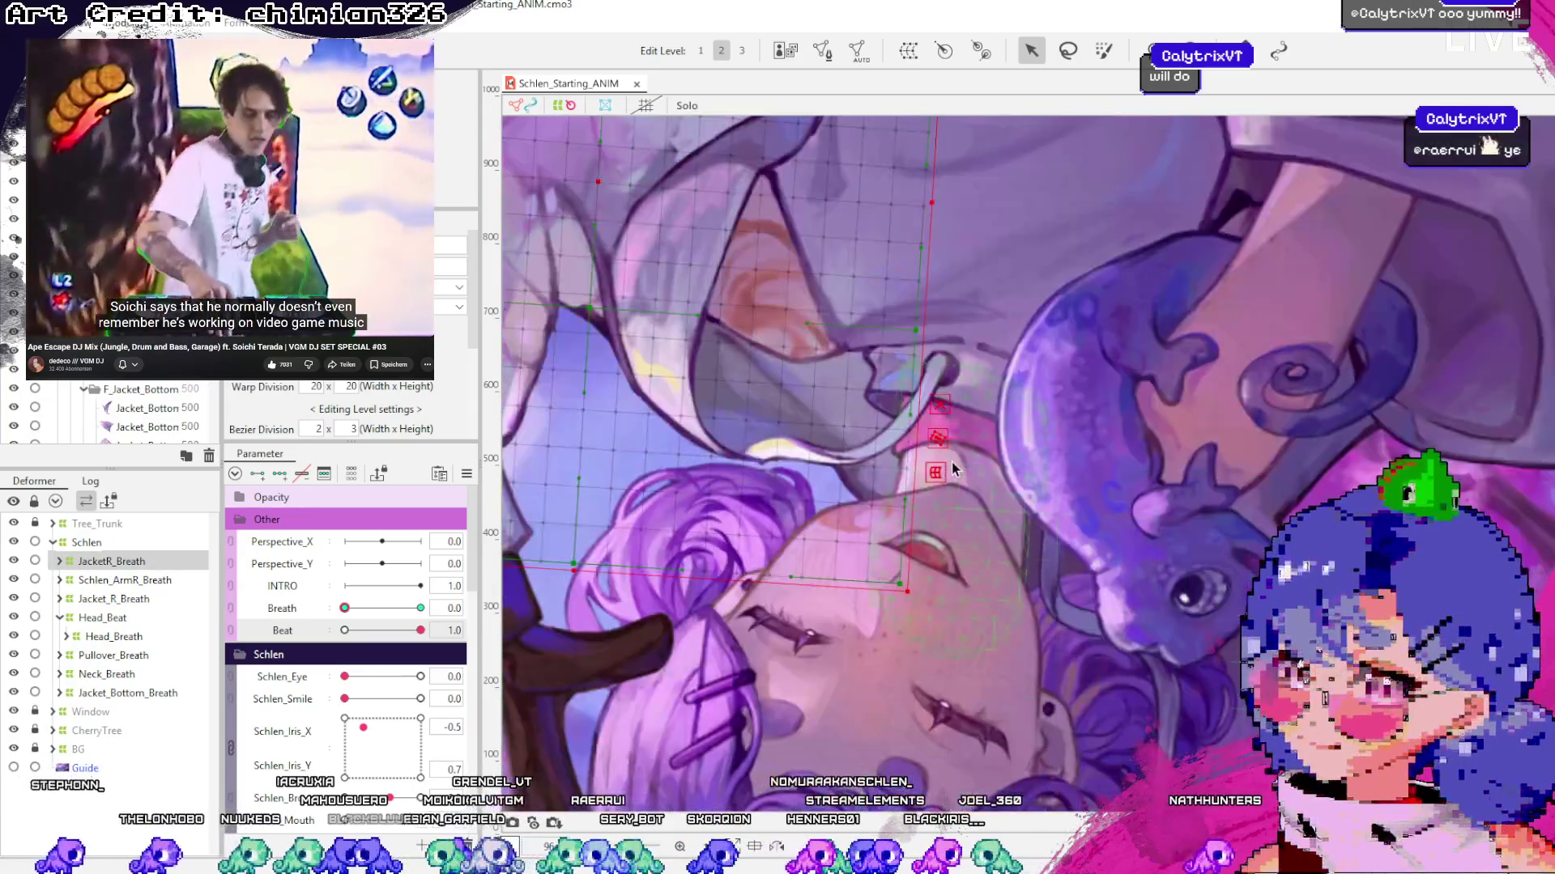
left_click(129, 694)
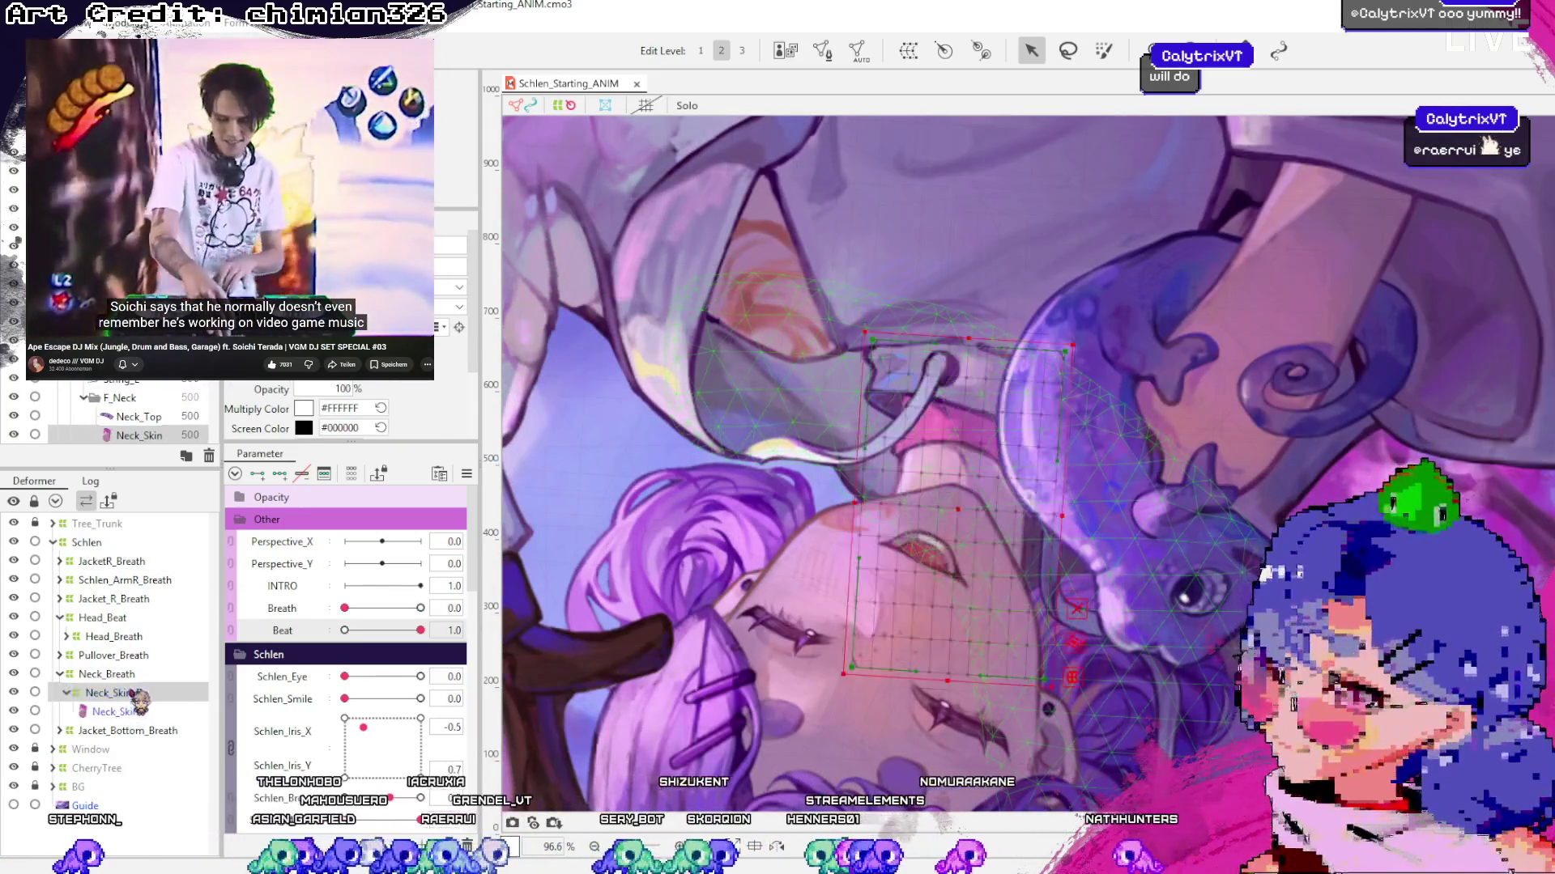
Collapse Neck_Breath and wrap it in a new Neck_Beat warp deformer
left_click(89, 675)
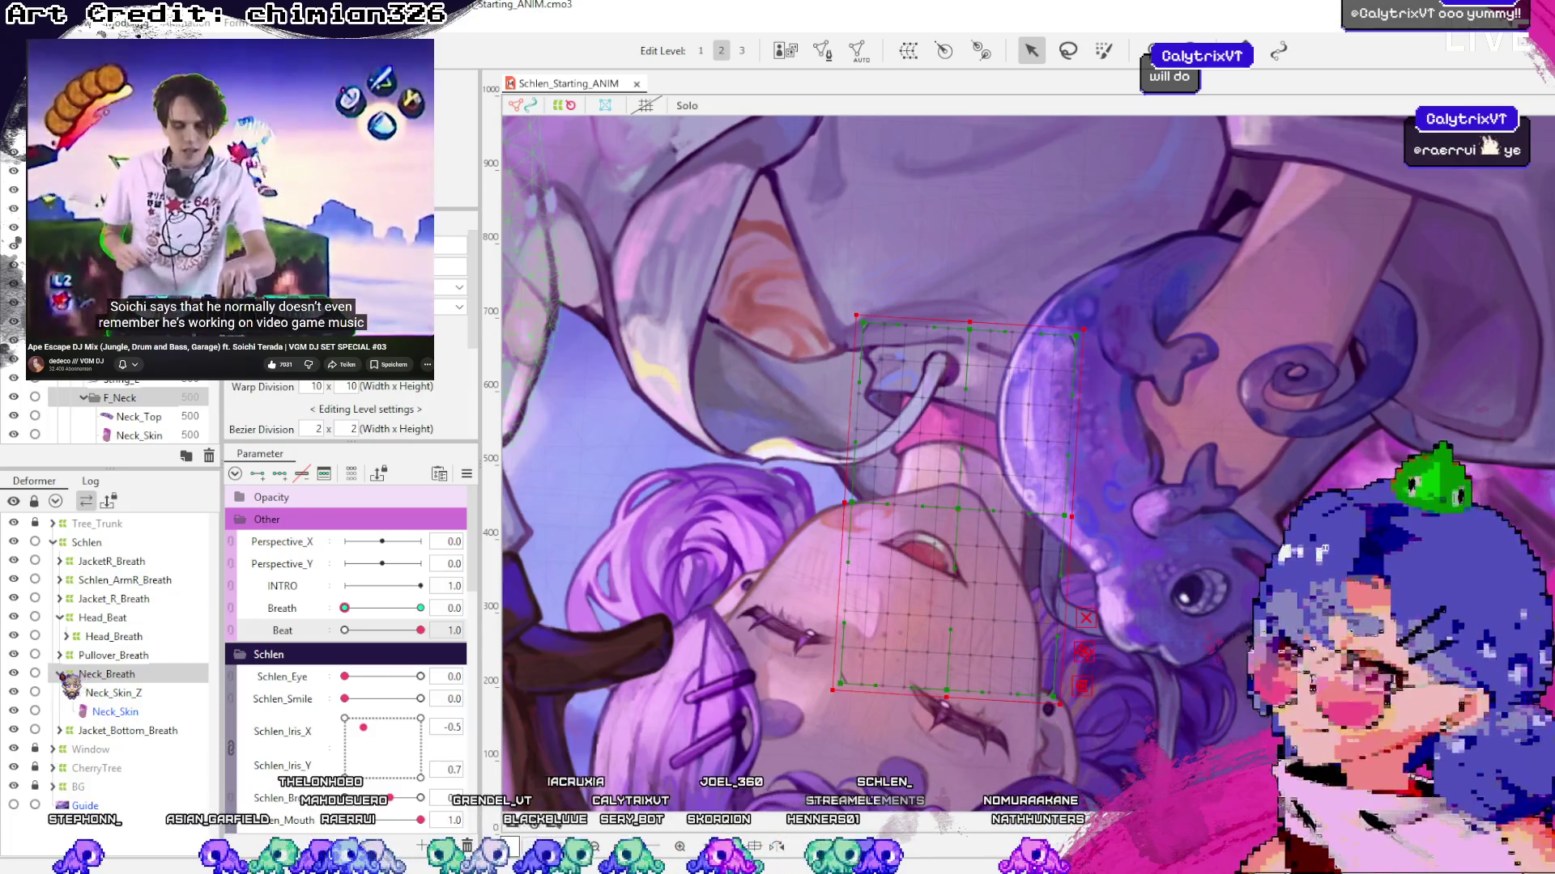
left_click(60, 675)
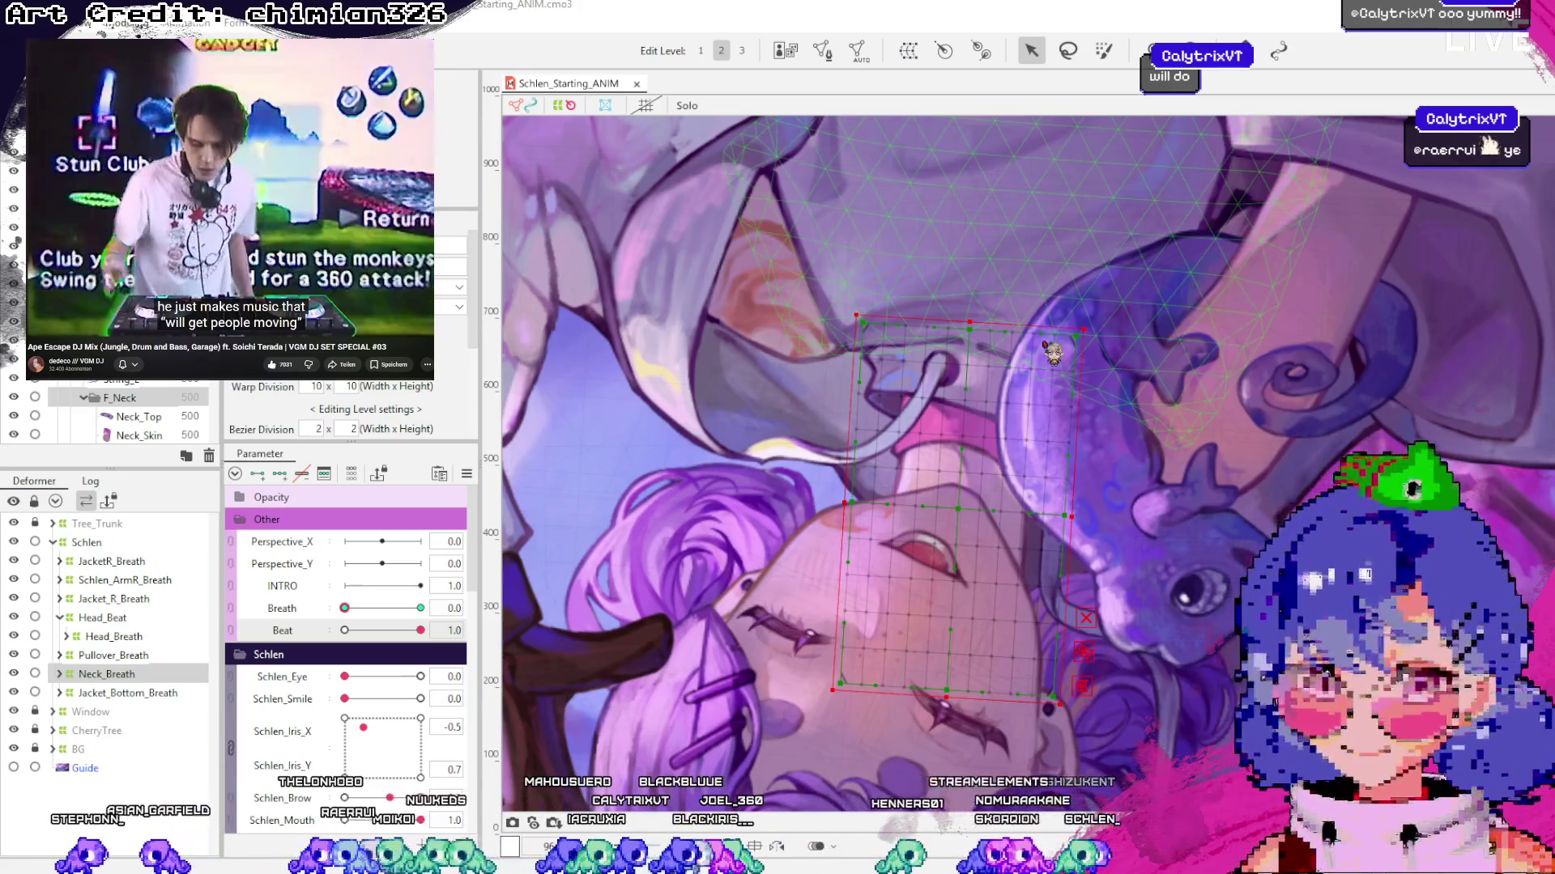
key("ctrl+y")
scroll(960, 453, "down", 2)
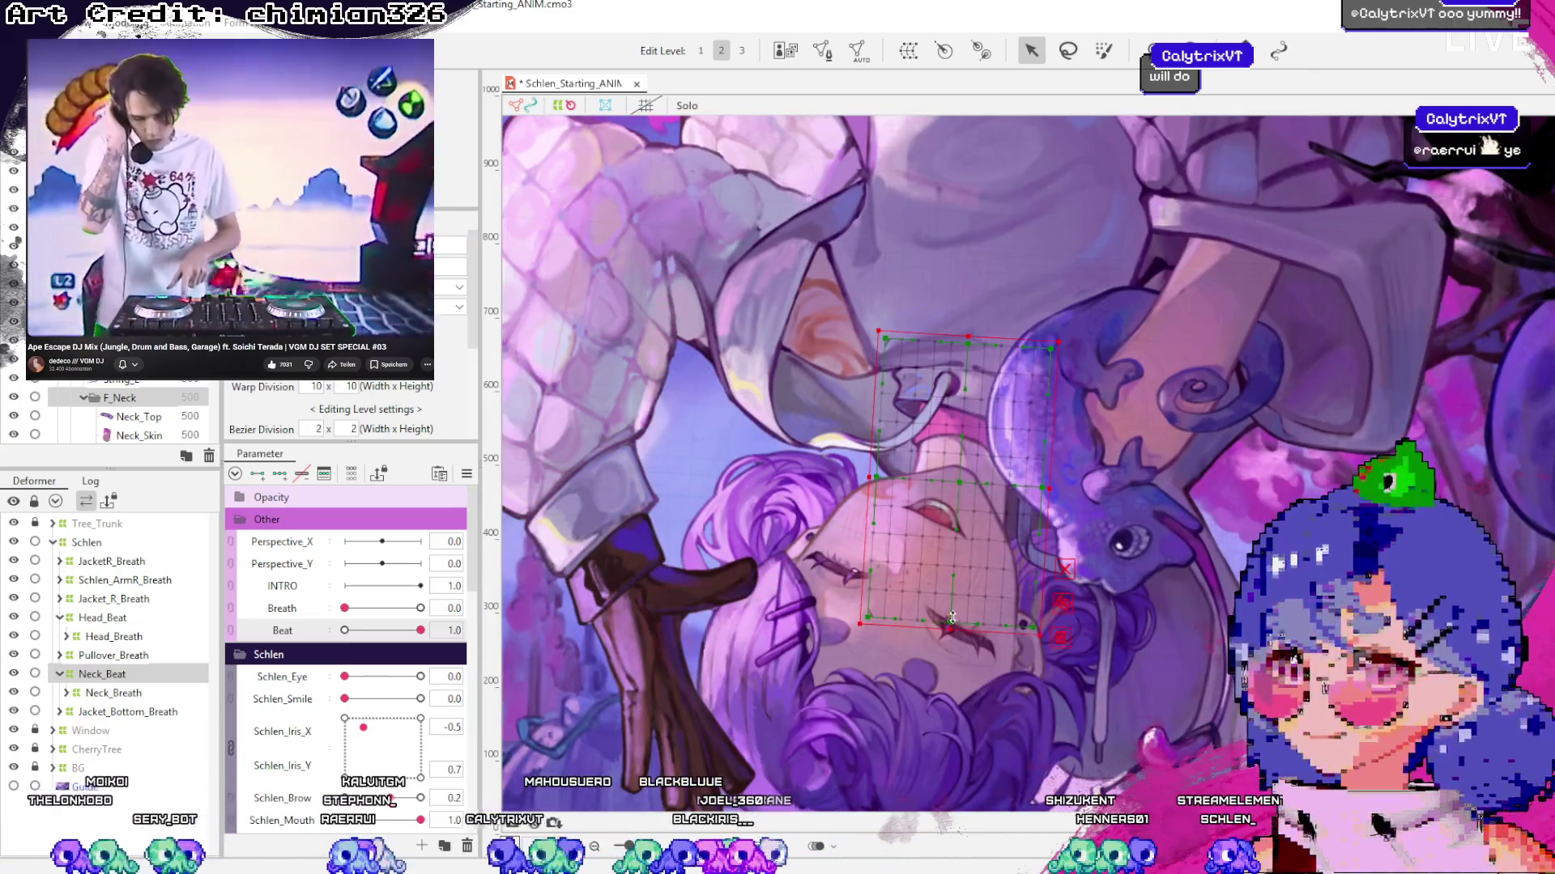
Bend the Neck_Beat grid's lower edge and scrub Beat between 0 and 1 to check the neck
left_click_drag(952, 617, 960, 619)
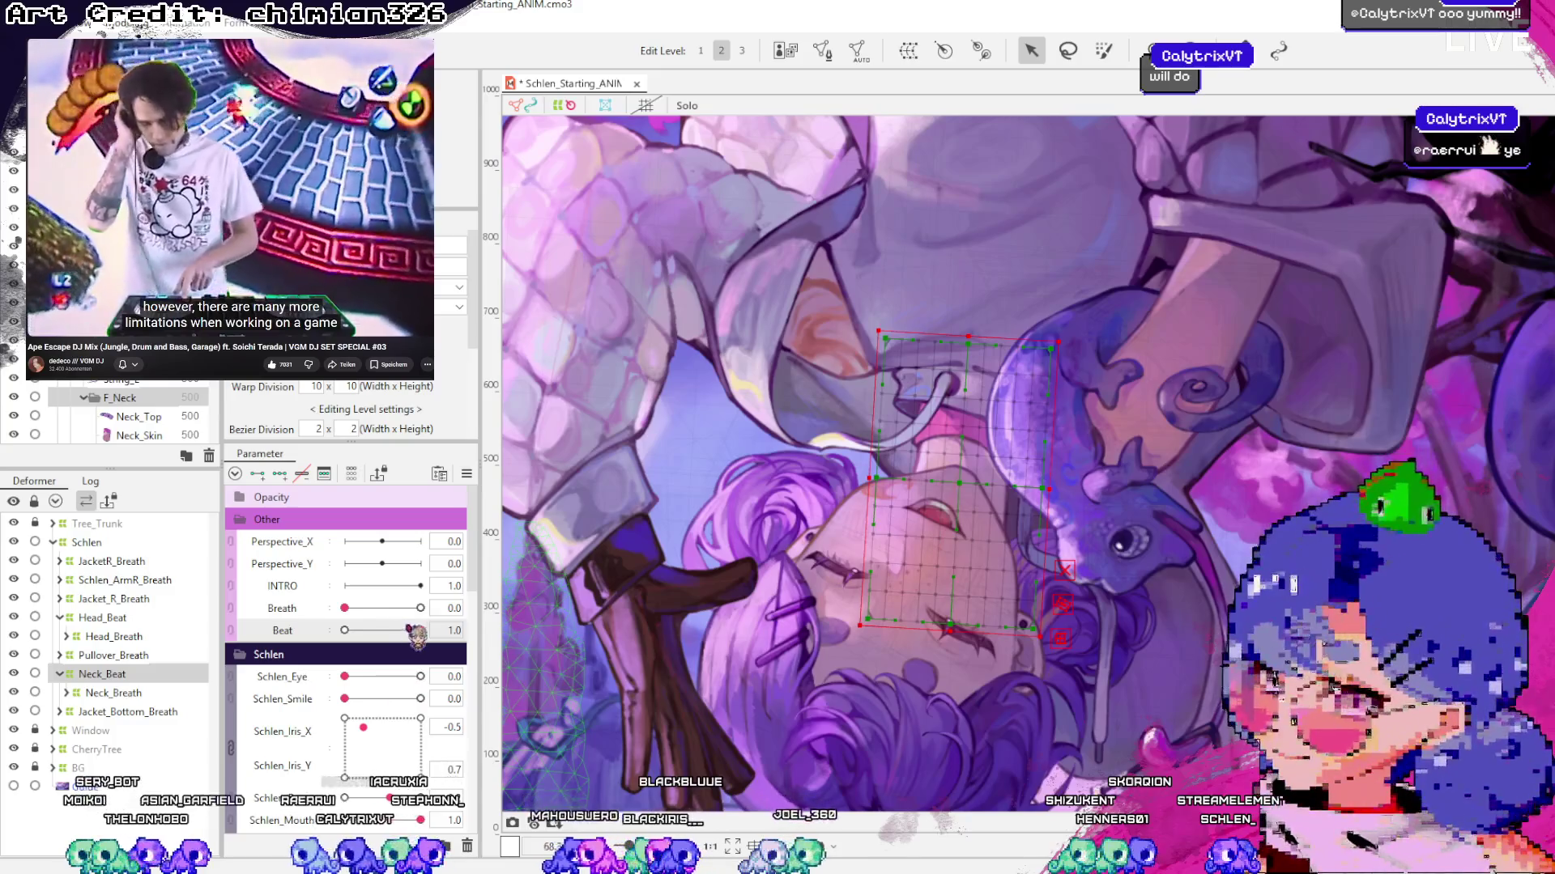
mouse_move(413, 630)
left_mouse_down()
mouse_move(341, 632)
mouse_move(420, 631)
left_mouse_up()
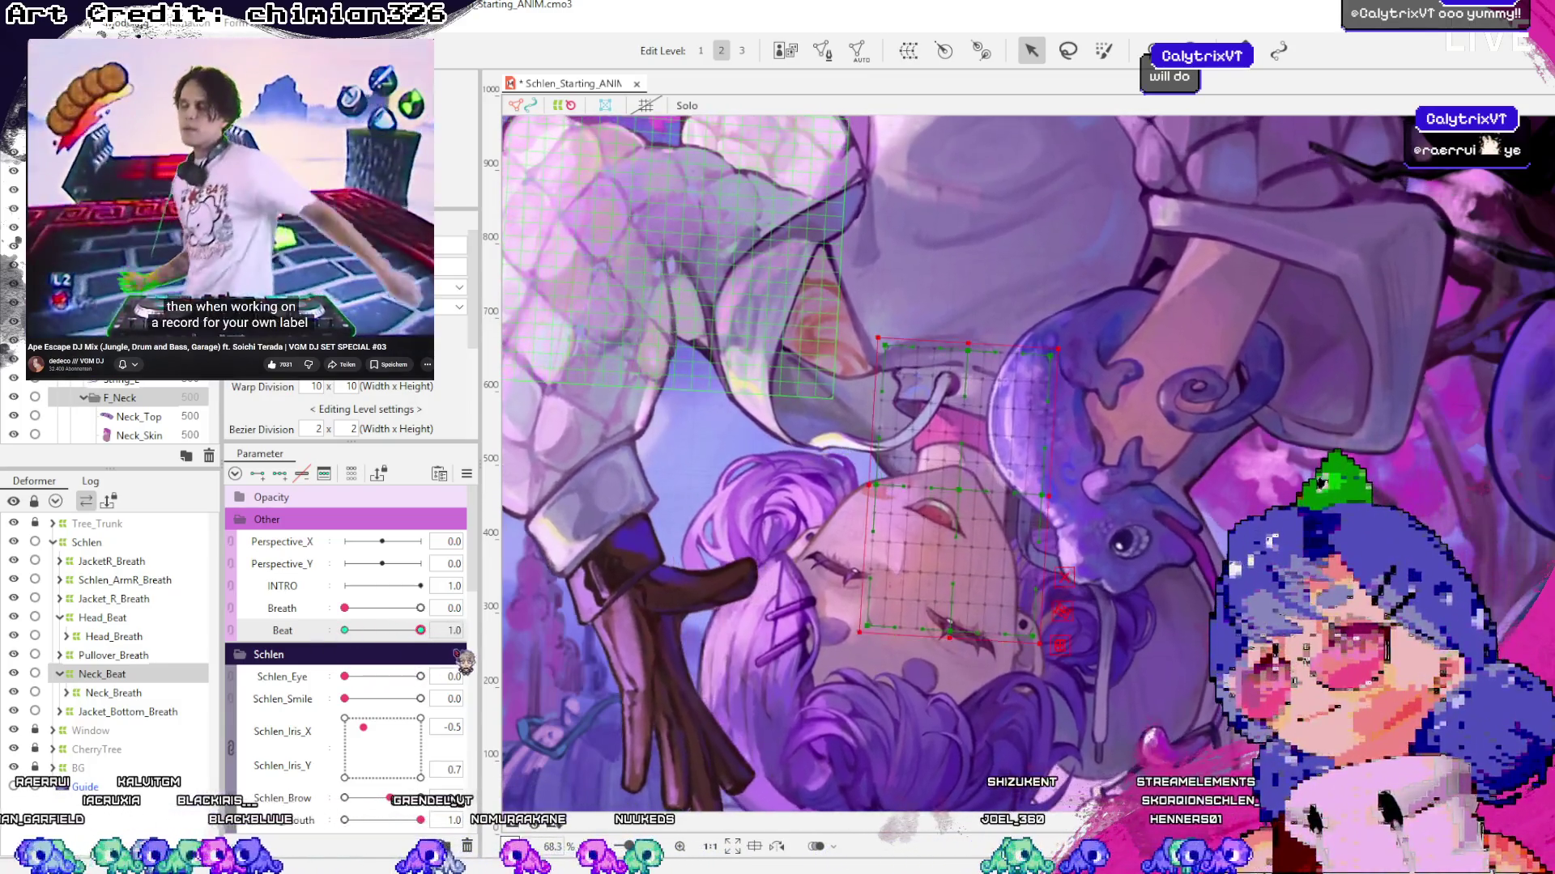
left_click(826, 660)
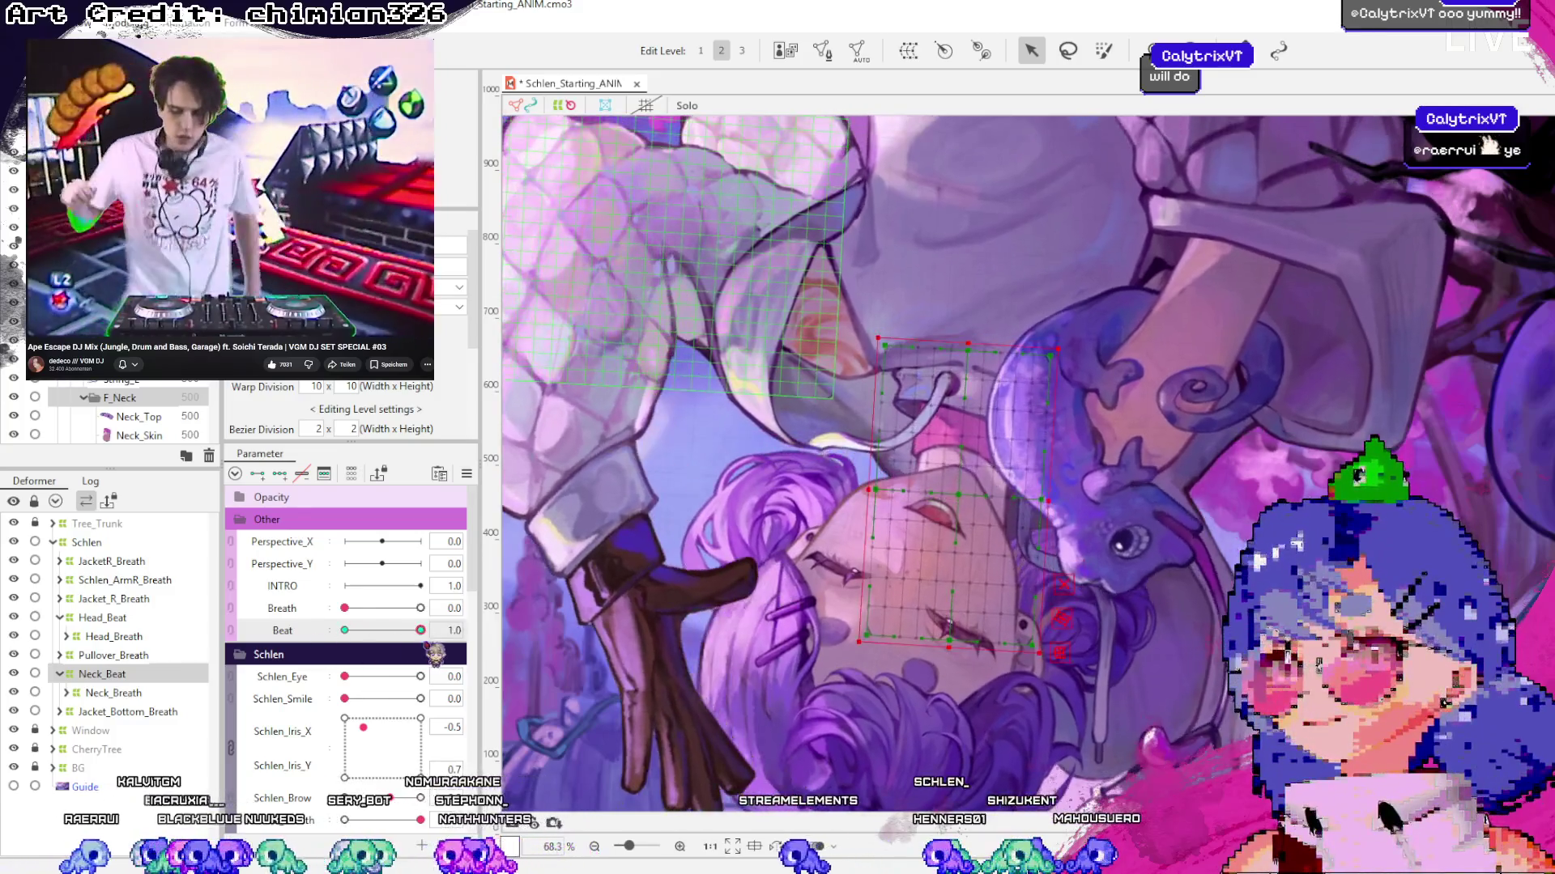
mouse_move(429, 648)
left_mouse_down()
mouse_move(374, 652)
mouse_move(822, 644)
left_mouse_up()
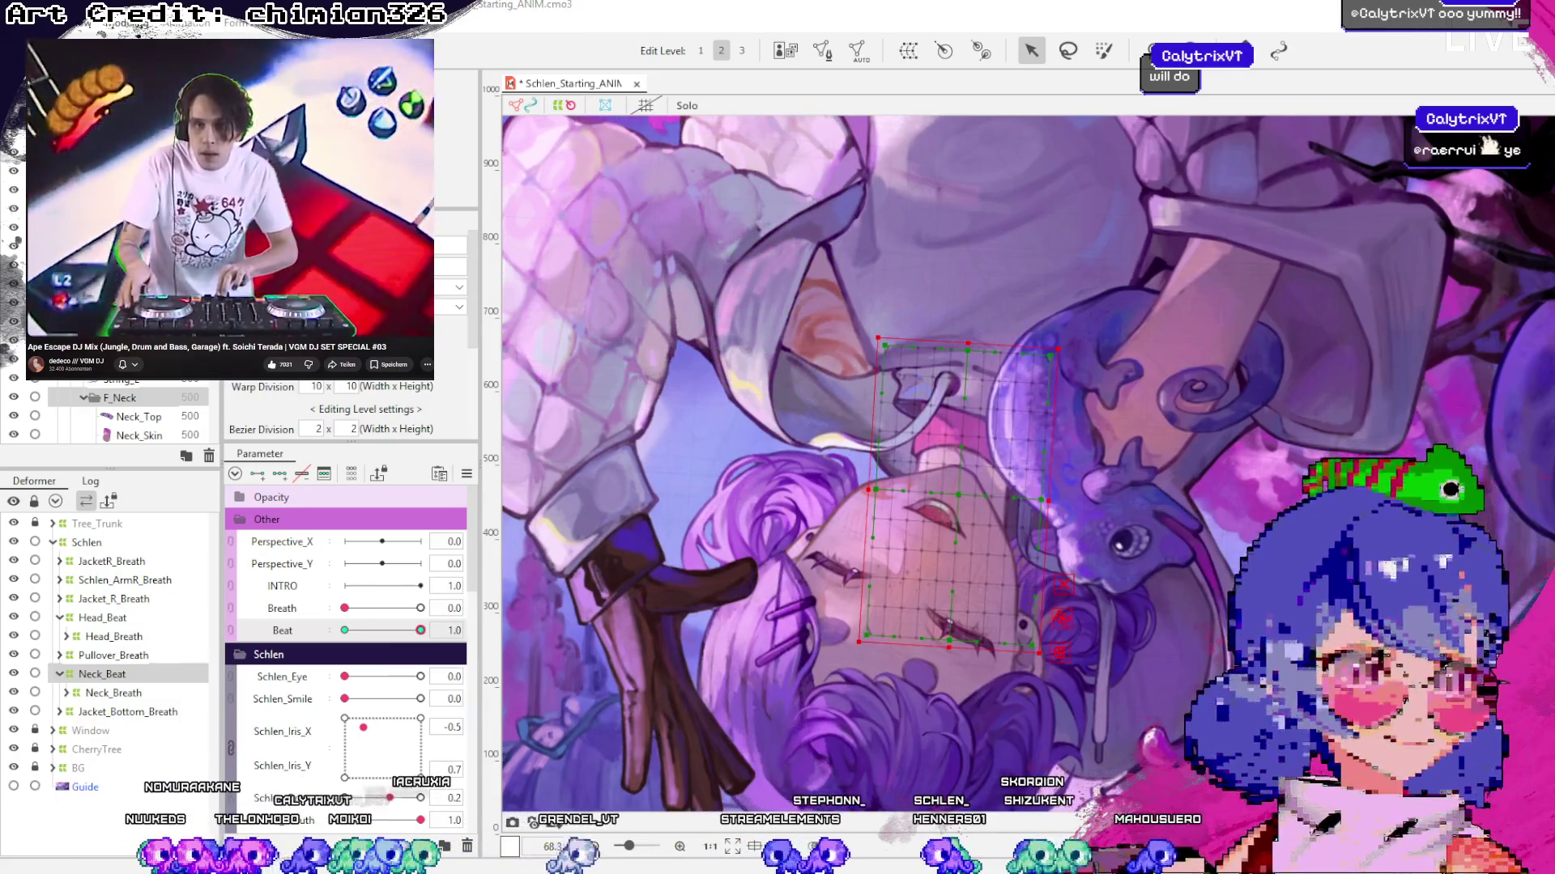
scroll(1396, 511, "down", 2)
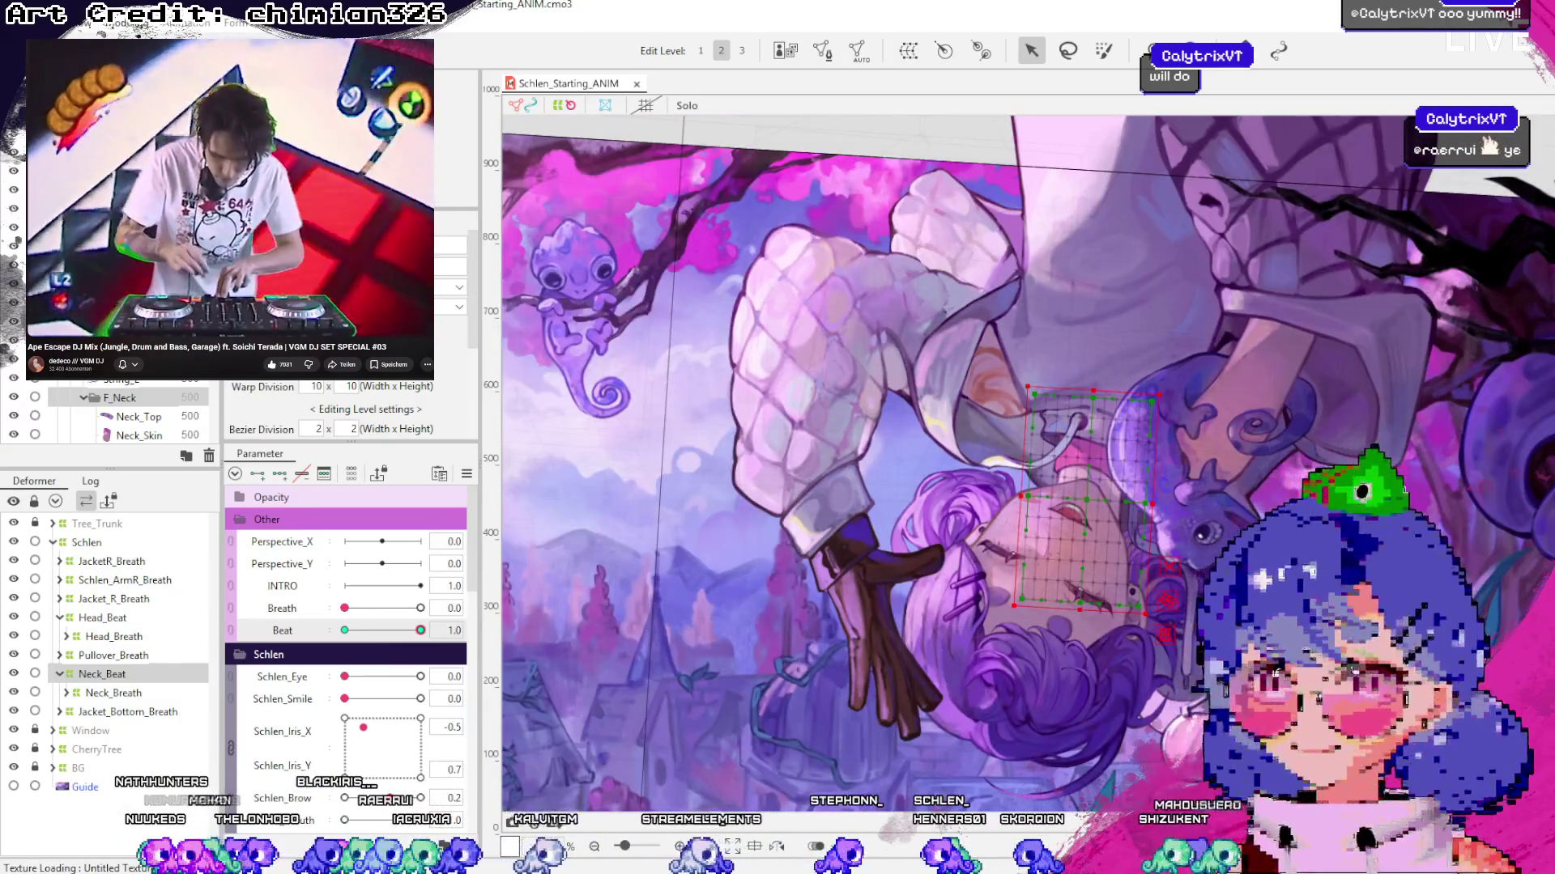
Clear the selection and move Beat toward 0 to preview the whole rig
left_click(886, 126)
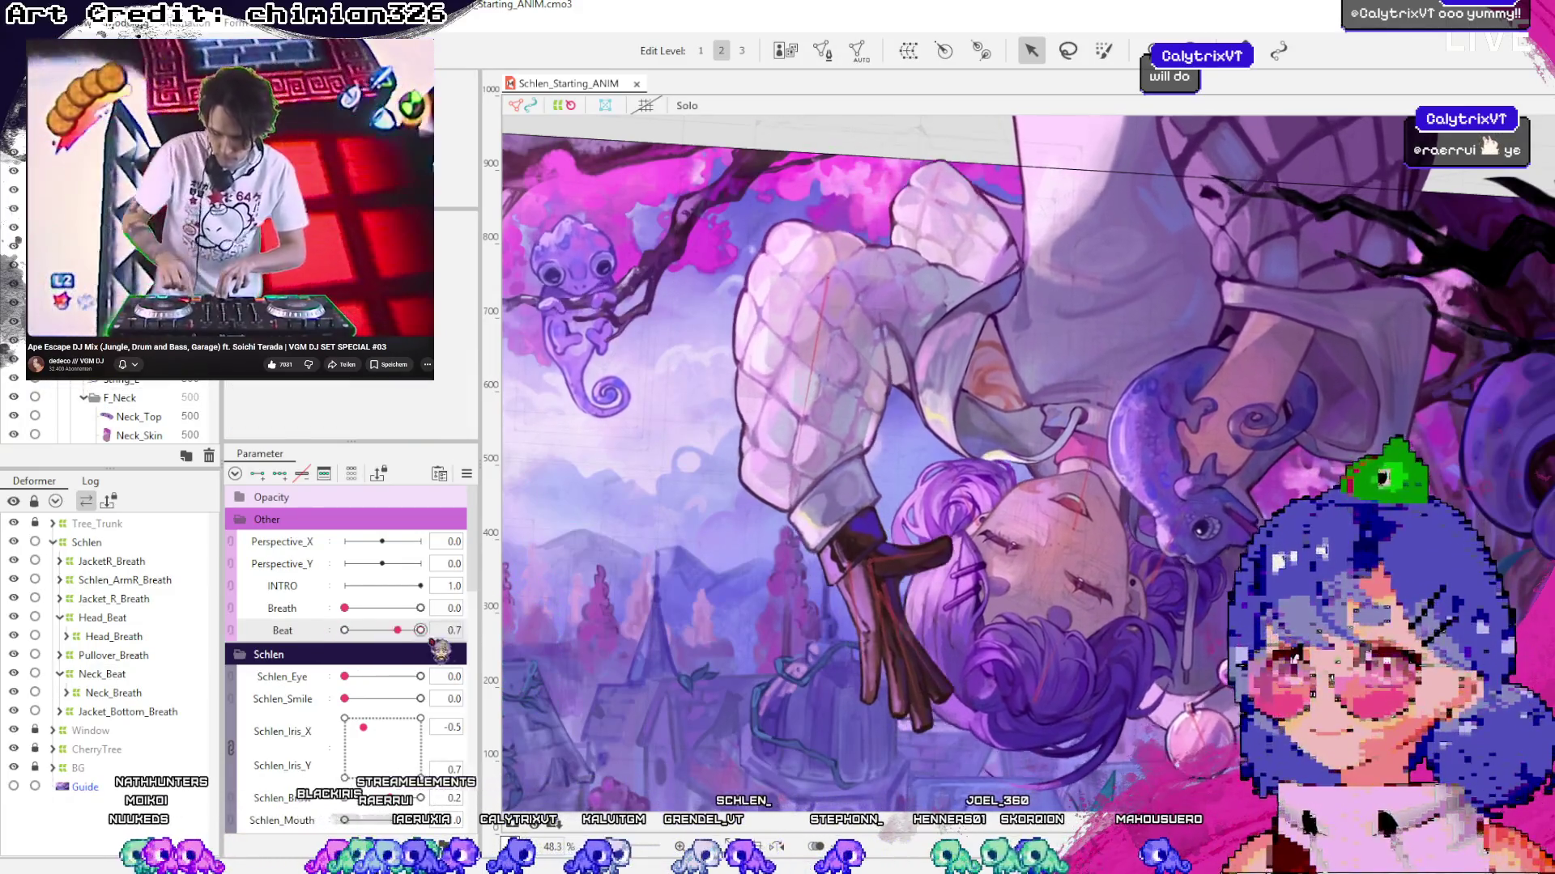
mouse_move(422, 634)
left_mouse_down()
mouse_move(337, 644)
mouse_move(483, 660)
left_mouse_up()
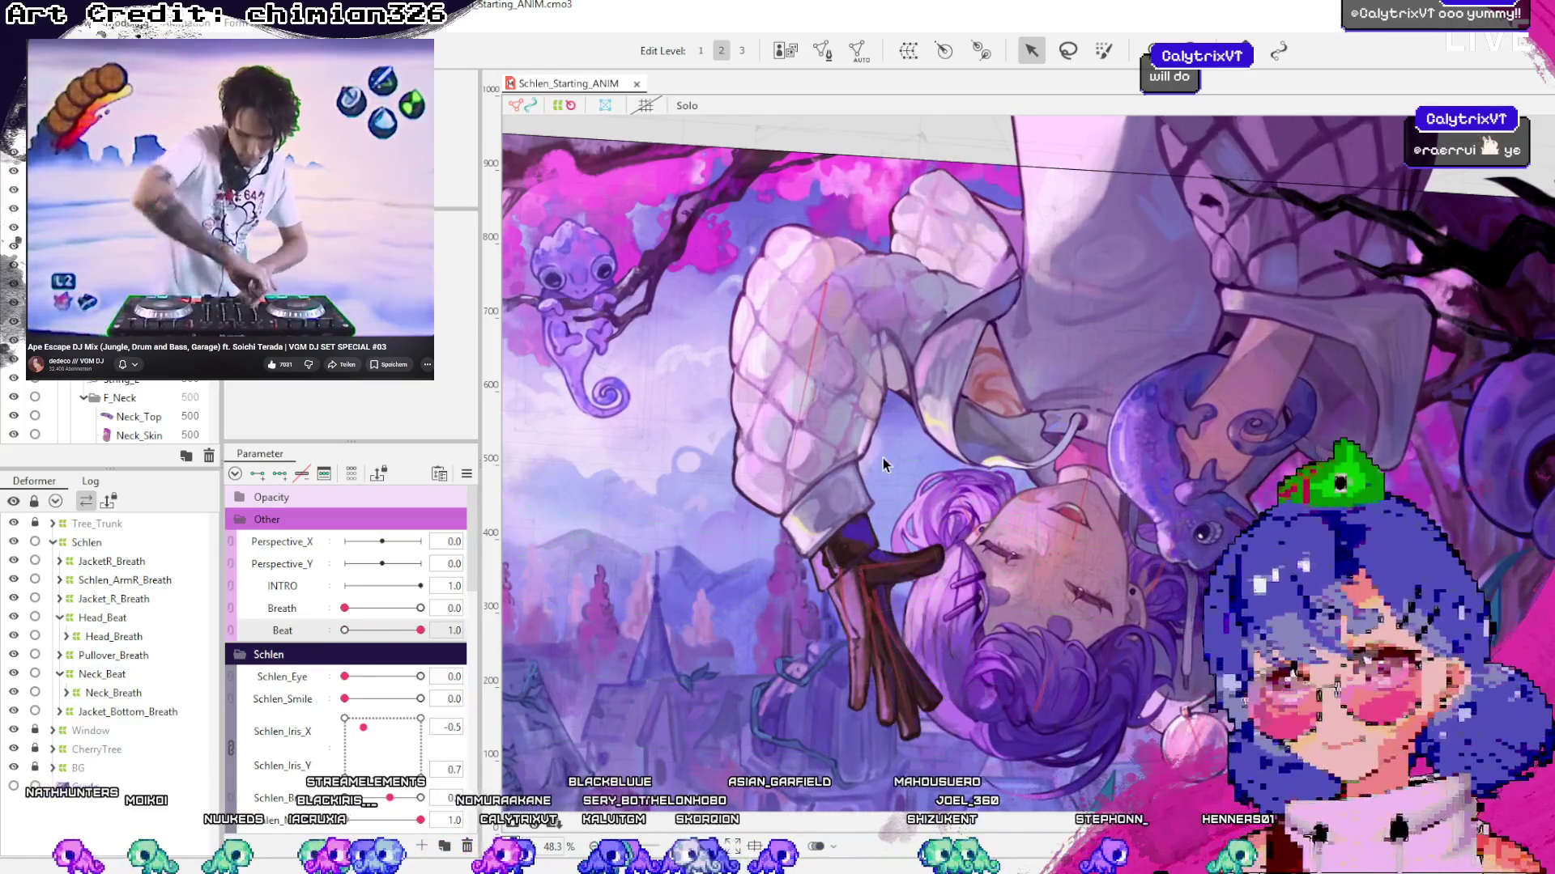
scroll(883, 458, "down", 3)
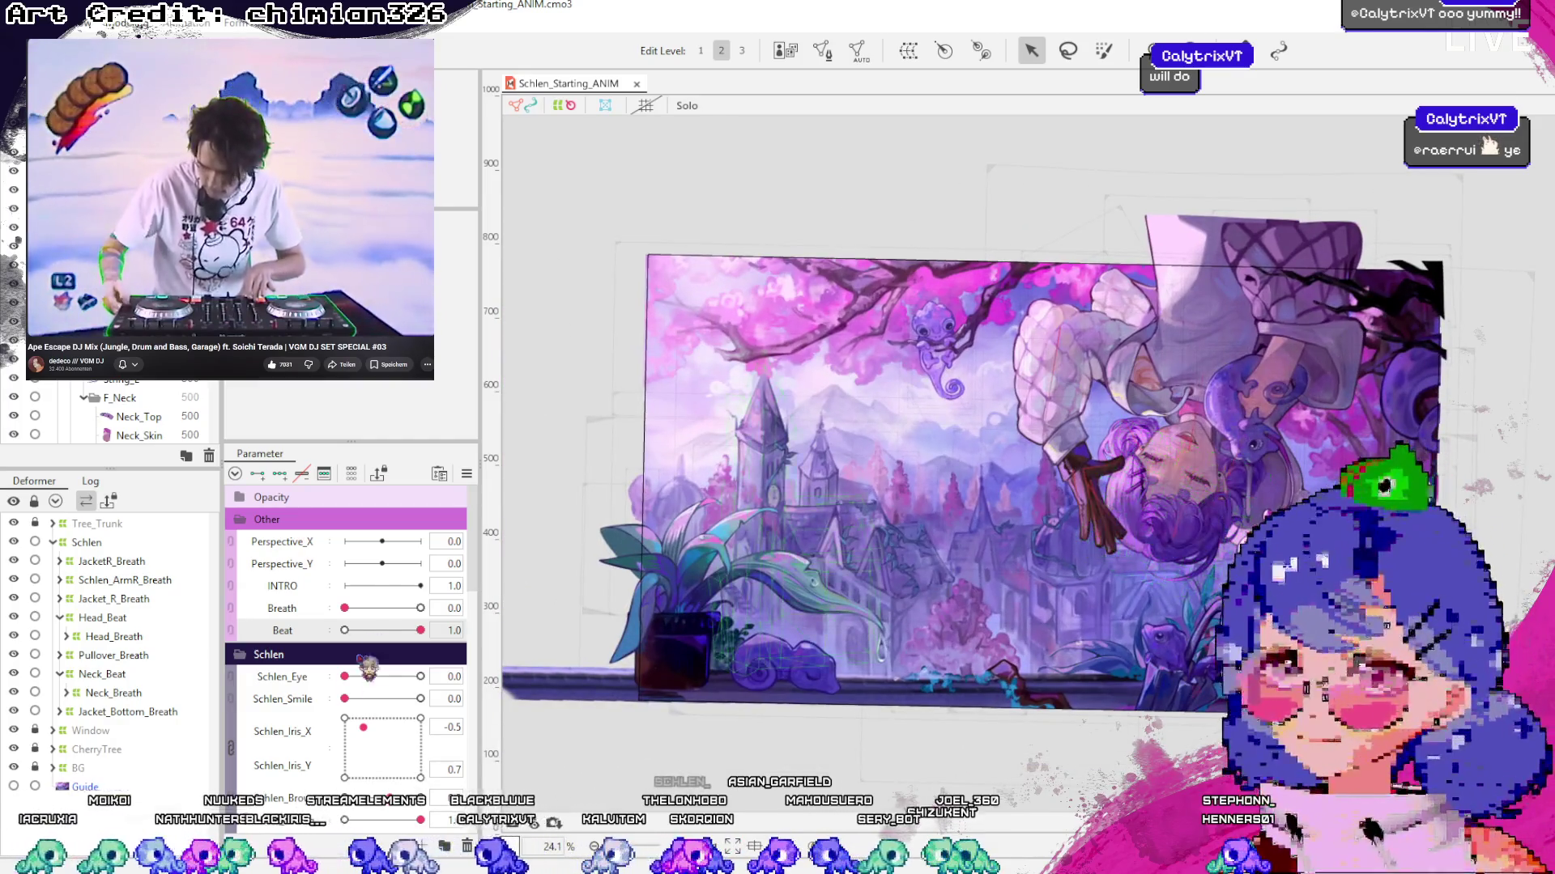
mouse_move(344, 633)
left_mouse_down()
mouse_move(435, 631)
mouse_move(368, 643)
left_mouse_up()
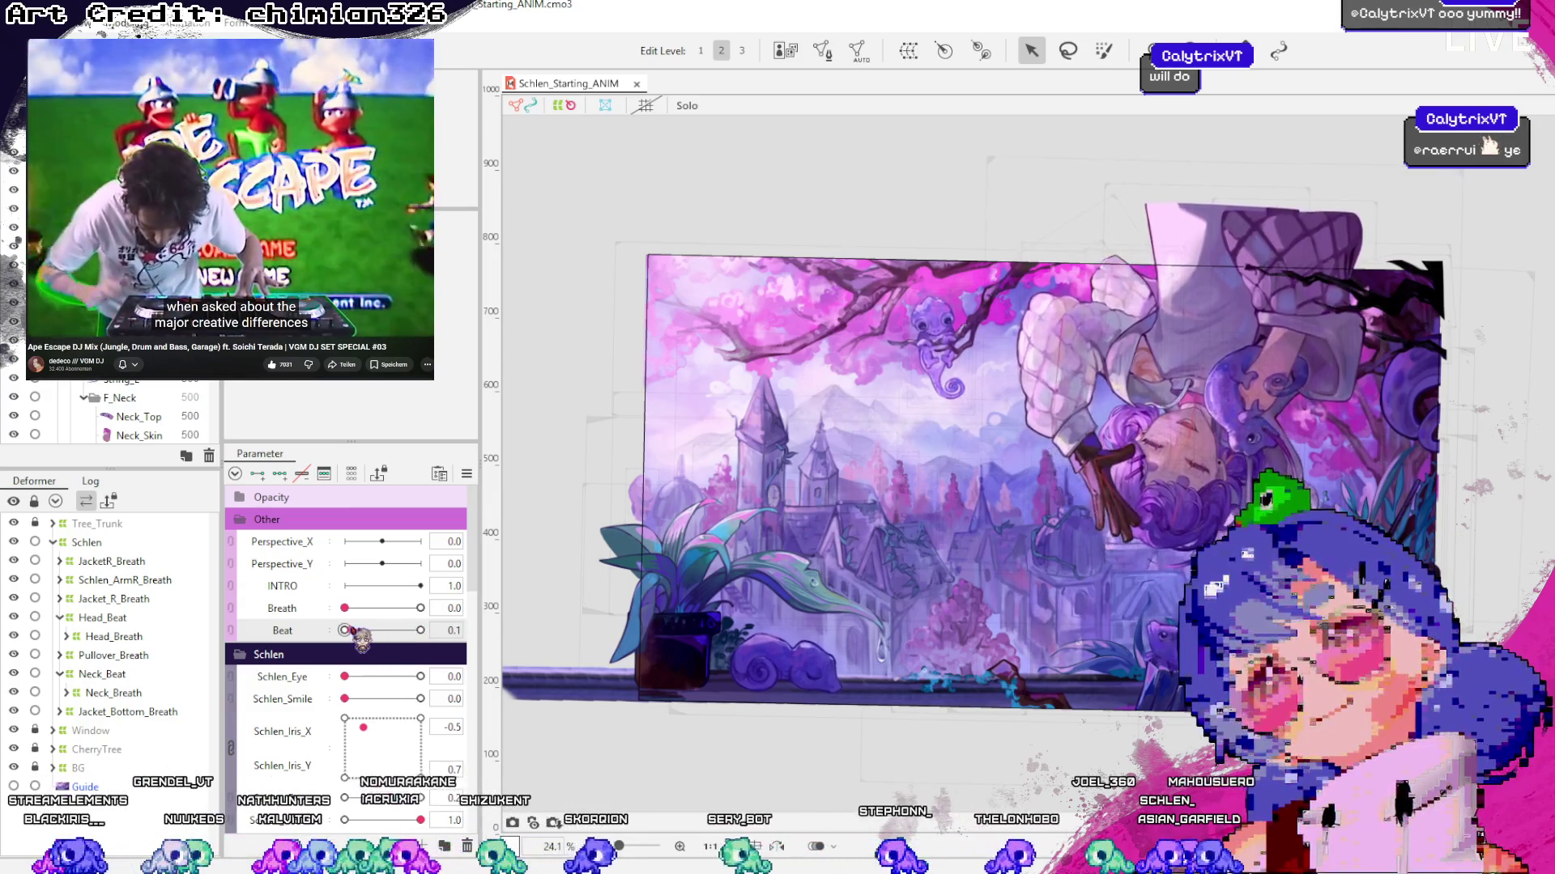